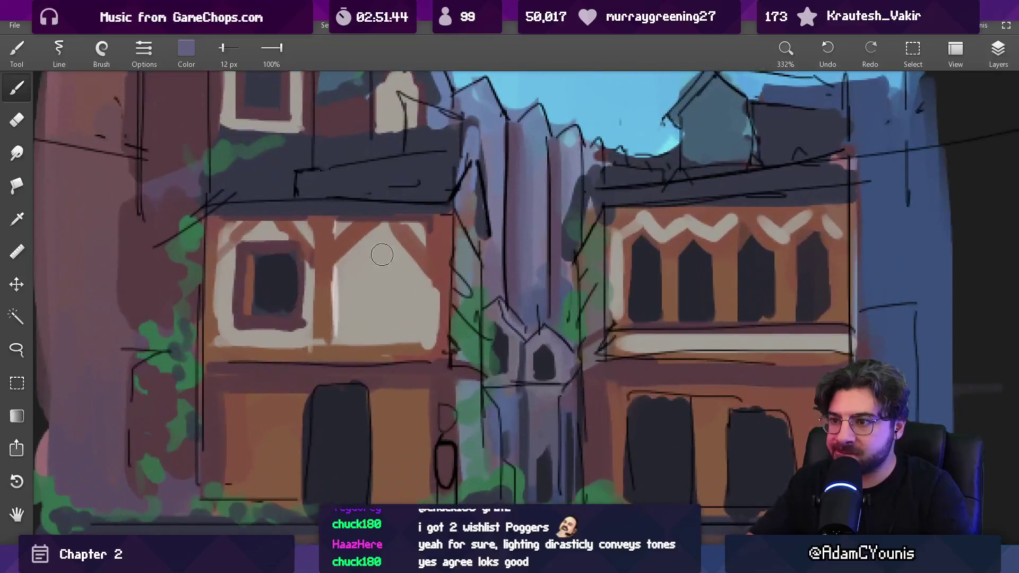
Shrink the brush and paint a thin light highlight along the right roofline, redrawing it once
key("bracketleft")
key("bracketleft")
key("bracketleft")
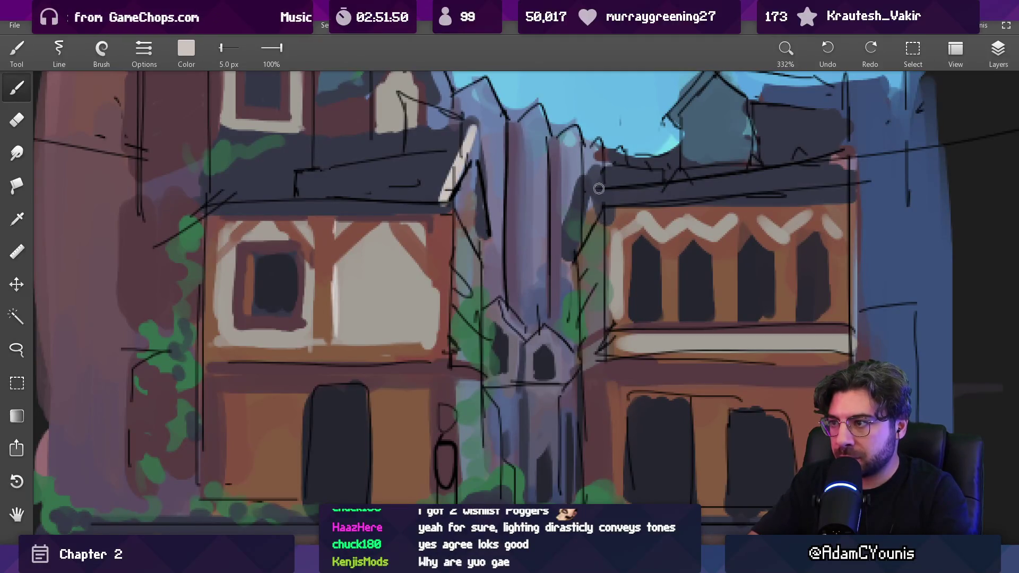
key("bracketleft")
left_click_drag(590, 179, 798, 180)
key("ctrl+z")
left_click_drag(601, 176, 838, 179)
scroll(583, 213, "down", 3)
scroll(573, 244, "up", 2)
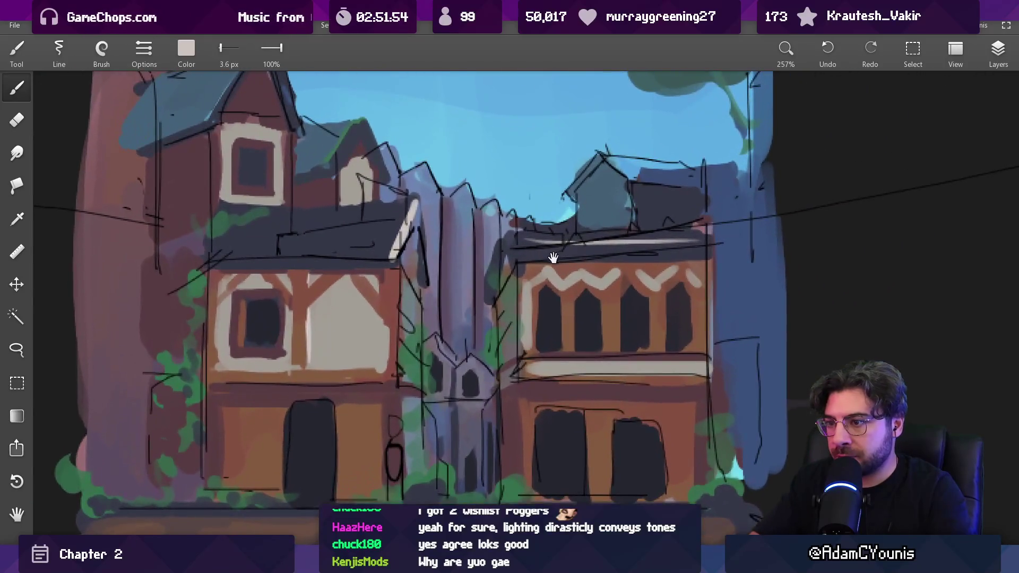
scroll(519, 250, "down", 5)
scroll(485, 206, "up", 5)
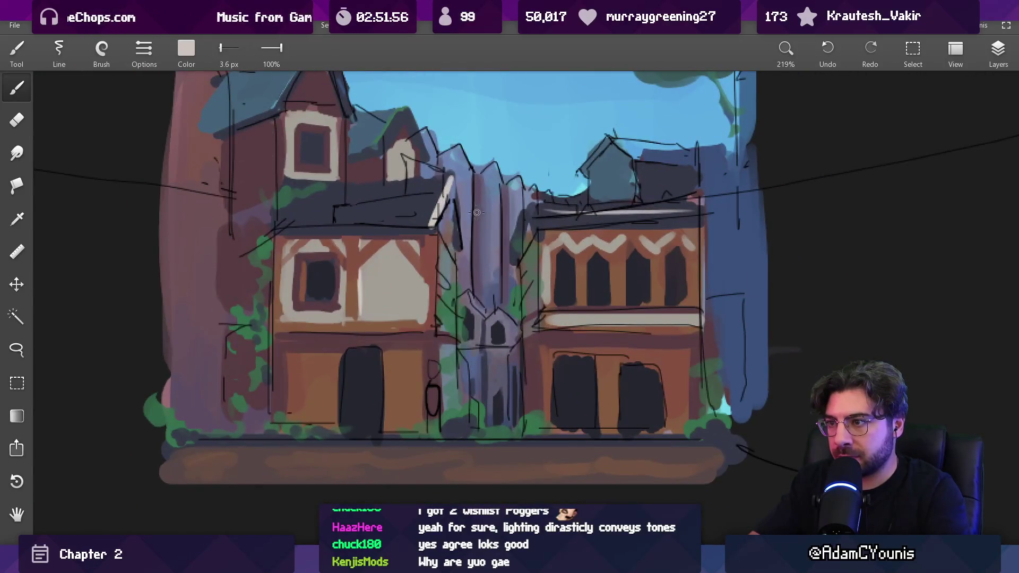
Sample purple from the tower area and paint purple vertical strokes on the central tower
key("bracketright")
key("bracketright")
key("bracketright")
left_click(480, 210, "alt")
key("bracketright")
key("bracketright")
left_click_drag(488, 254, 491, 191)
left_click_drag(502, 271, 505, 214)
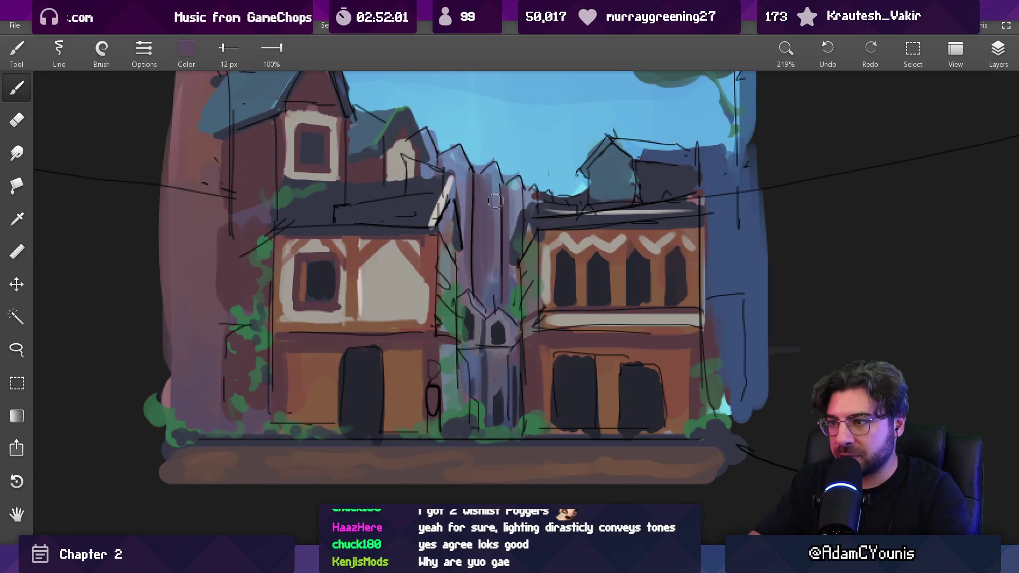
At an 18 px brush, sample a lighter lavender and add lavender strokes across the tower
key("bracketright")
key("bracketright")
left_click(471, 192, "alt")
mouse_move(470, 265)
left_mouse_down()
mouse_move(471, 190)
mouse_move(491, 192)
mouse_move(502, 254)
left_mouse_up()
left_click(507, 192, "alt")
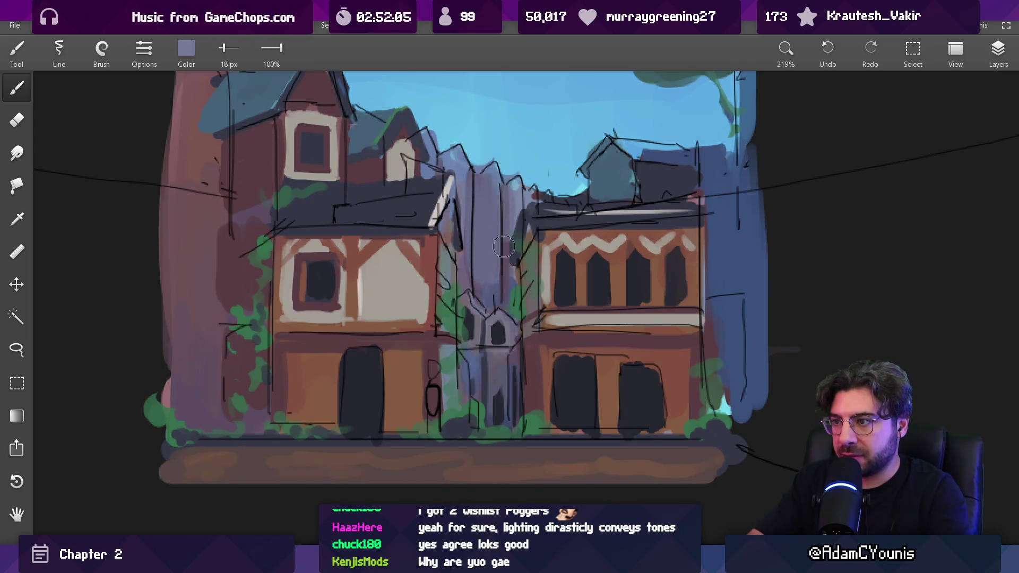
Sample colours near the tower top, shrink the brush to about 8.6 px, and pick light lavender
left_click(465, 172, "alt")
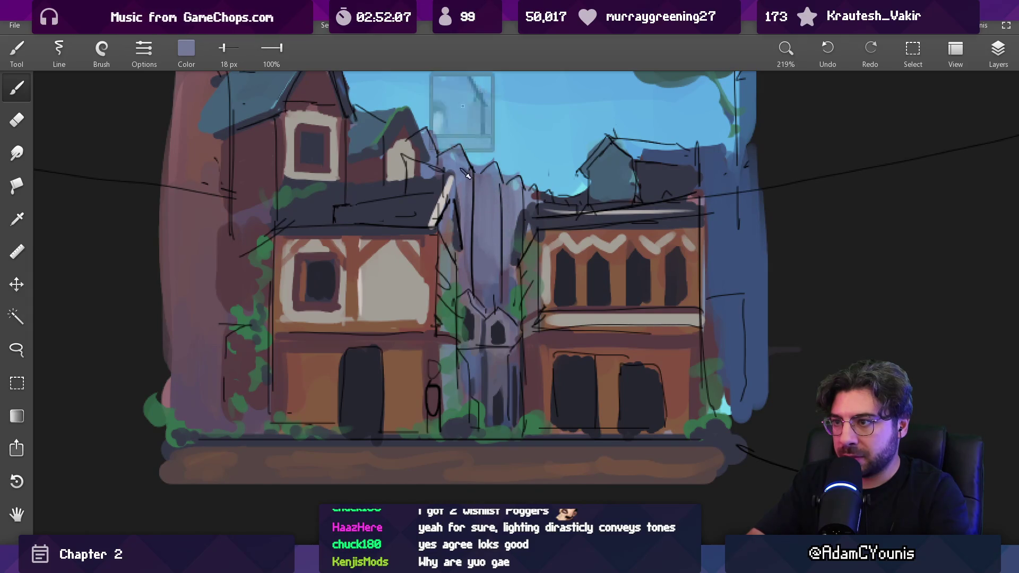
left_click(525, 193, "alt")
key("bracketleft")
key("bracketleft")
key("bracketleft")
key("bracketleft")
key("bracketleft")
key("bracketleft")
left_click(458, 163, "alt")
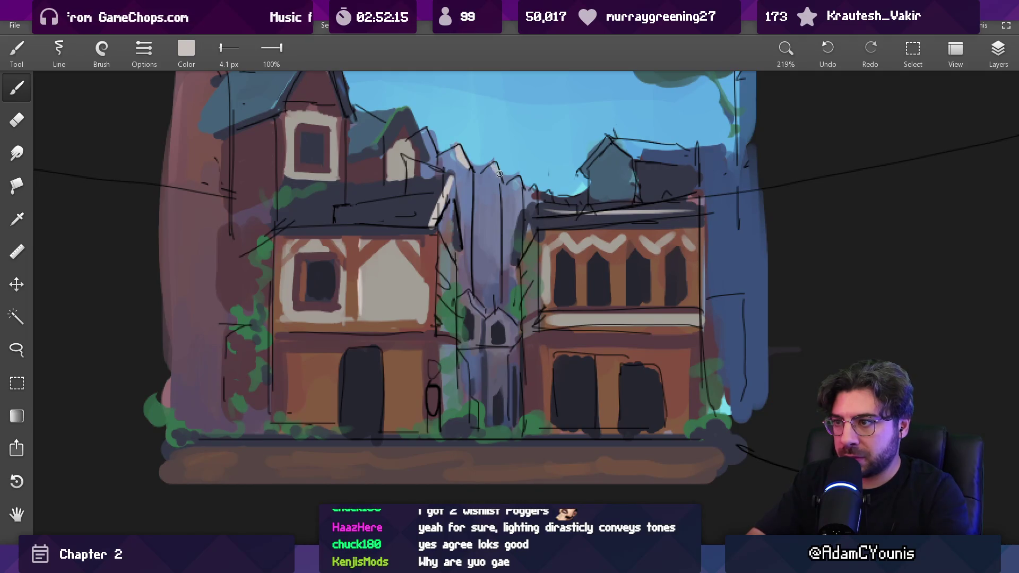
Bring the tree canopy into view, sample its green, and set the brush to 7.2 px
scroll(556, 185, "down", 6)
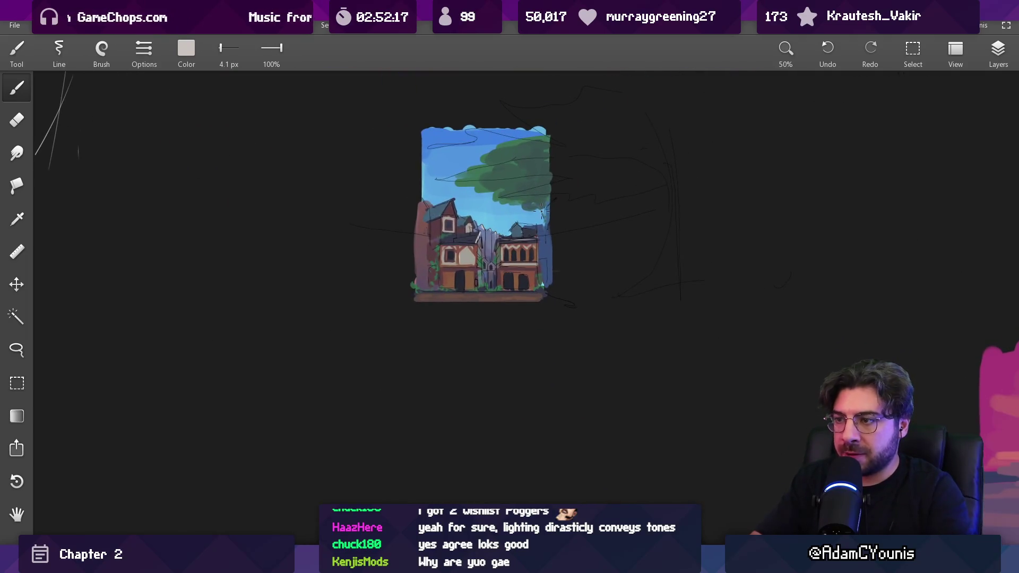
scroll(533, 205, "up", 5)
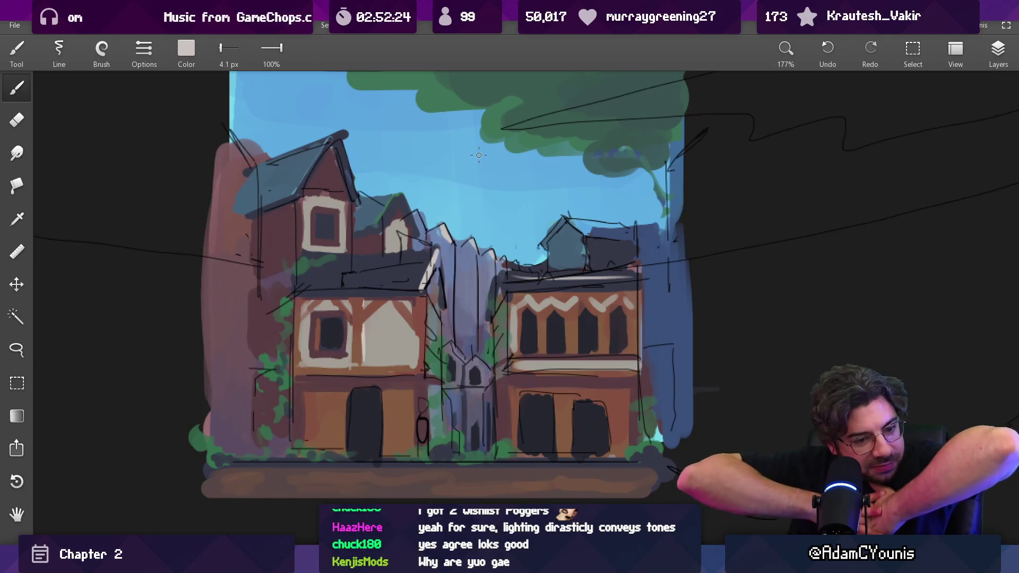
left_click_drag(479, 155, 510, 271)
left_click(521, 248, "alt")
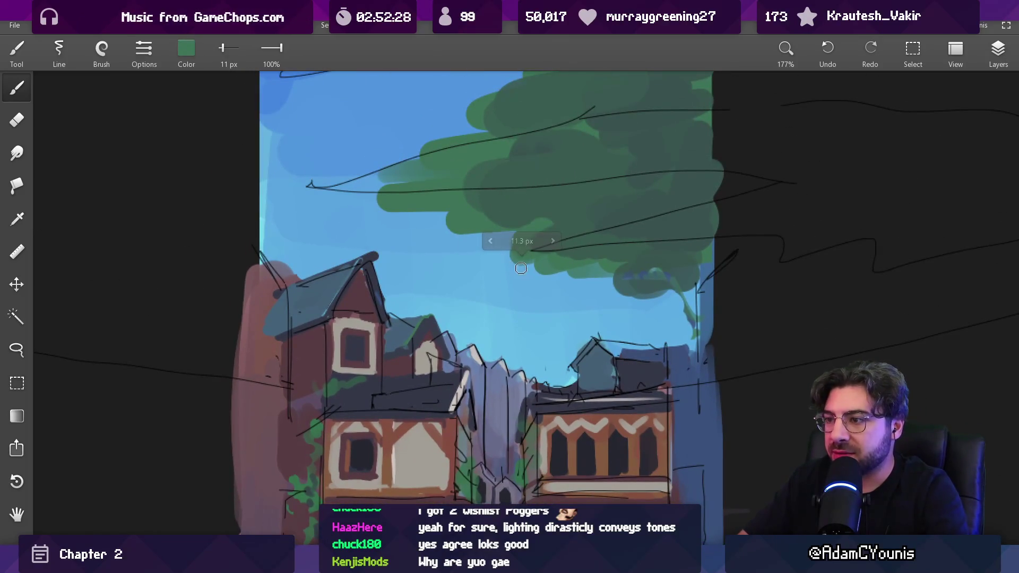
key("bracketright")
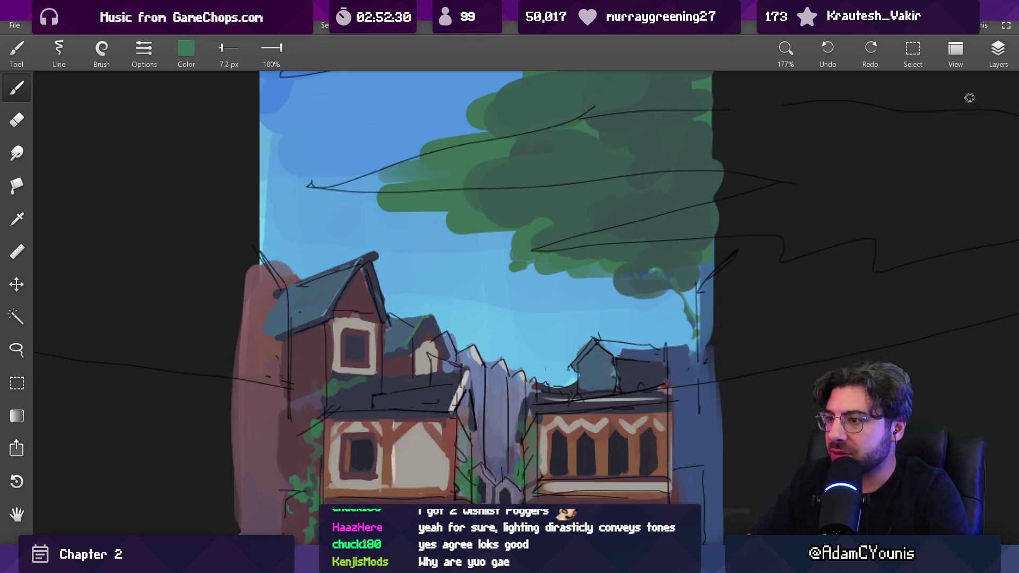
Toggle Layer 8's visibility, then paint green foliage on the canopy's lower right at 12 px
left_click(1010, 56)
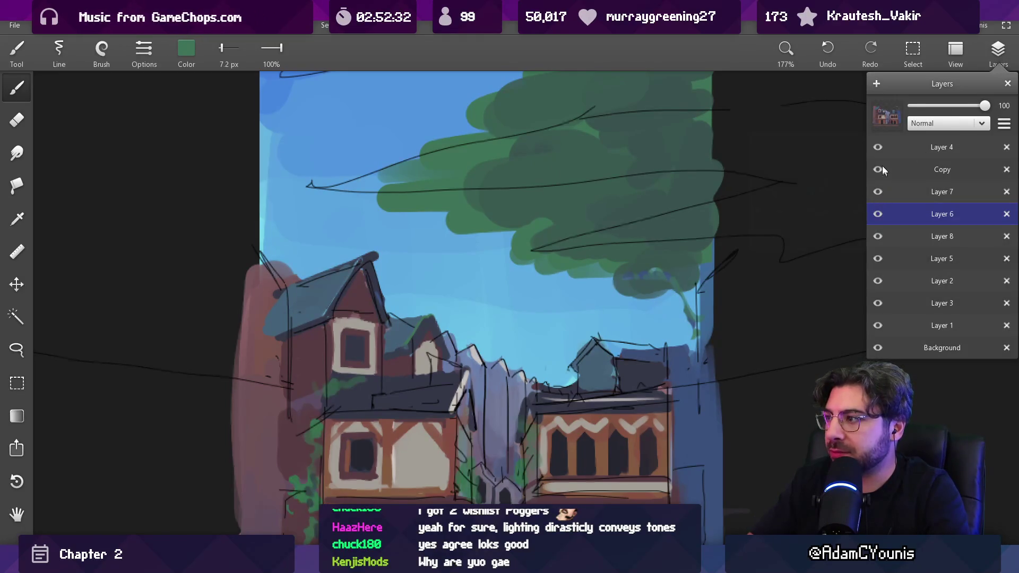
left_click(878, 236)
left_click(887, 235)
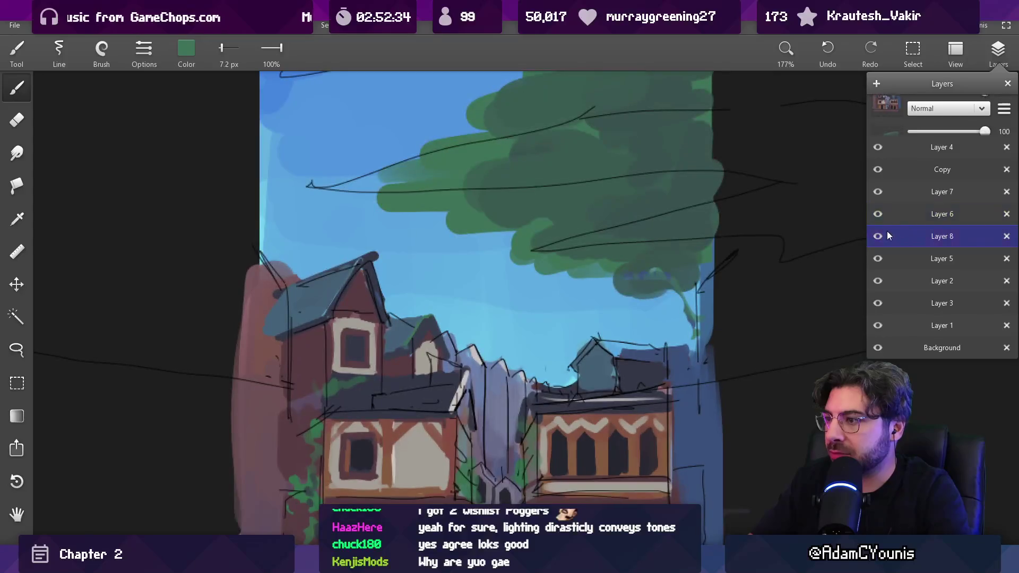
key("bracketright")
key("bracketright")
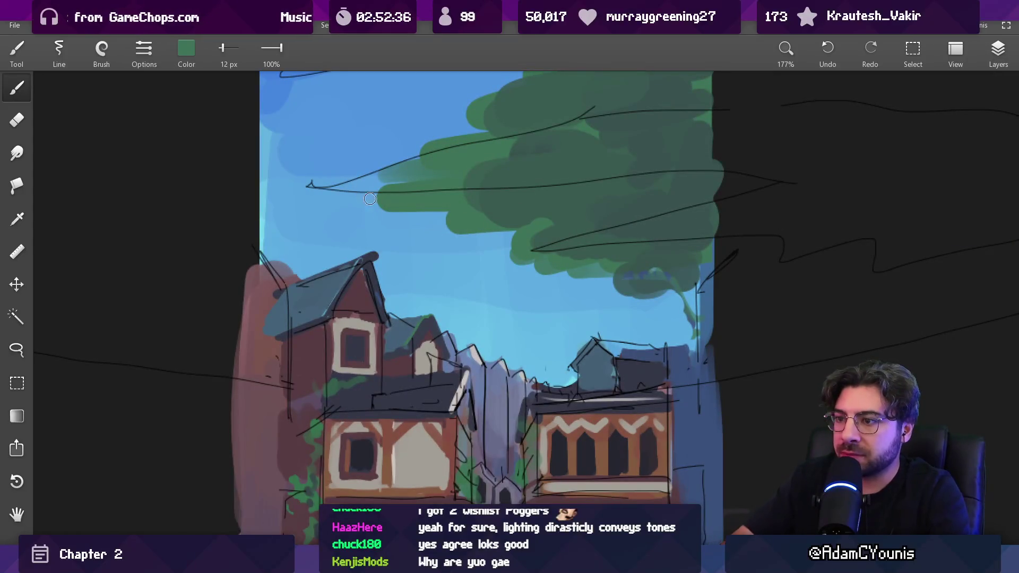
mouse_move(401, 186)
left_mouse_down()
mouse_move(383, 171)
mouse_move(374, 180)
left_mouse_up()
With a 20 px brush, paint dark green clumps and thicken the canopy's lower edge
key("bracketleft")
key("bracketleft")
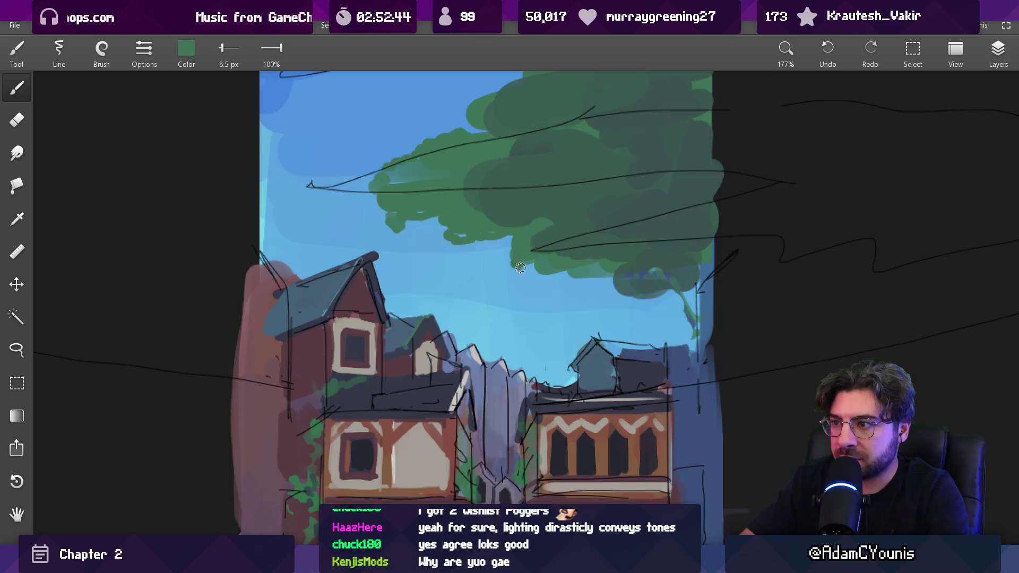
key("bracketright")
key("bracketright")
key("bracketright")
mouse_move(493, 233)
left_mouse_down()
mouse_move(406, 183)
mouse_move(435, 172)
left_mouse_up()
mouse_move(531, 219)
left_mouse_down()
mouse_move(547, 266)
mouse_move(647, 258)
left_mouse_up()
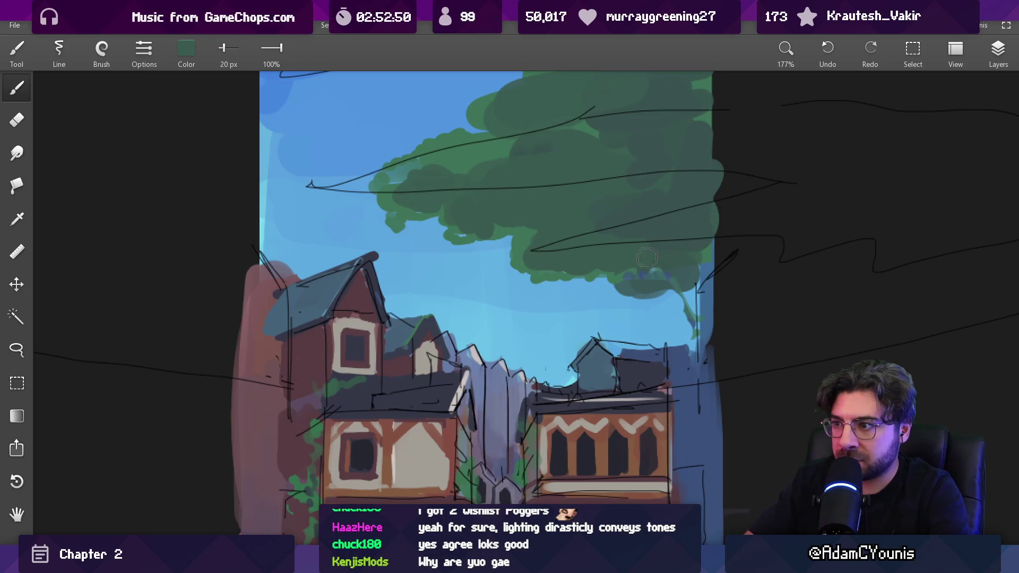
Erase the canopy's upper-left edge back to sky with a 5 px eraser, undoing a lower-edge erase
key("bracketleft")
key("bracketleft")
key("bracketleft")
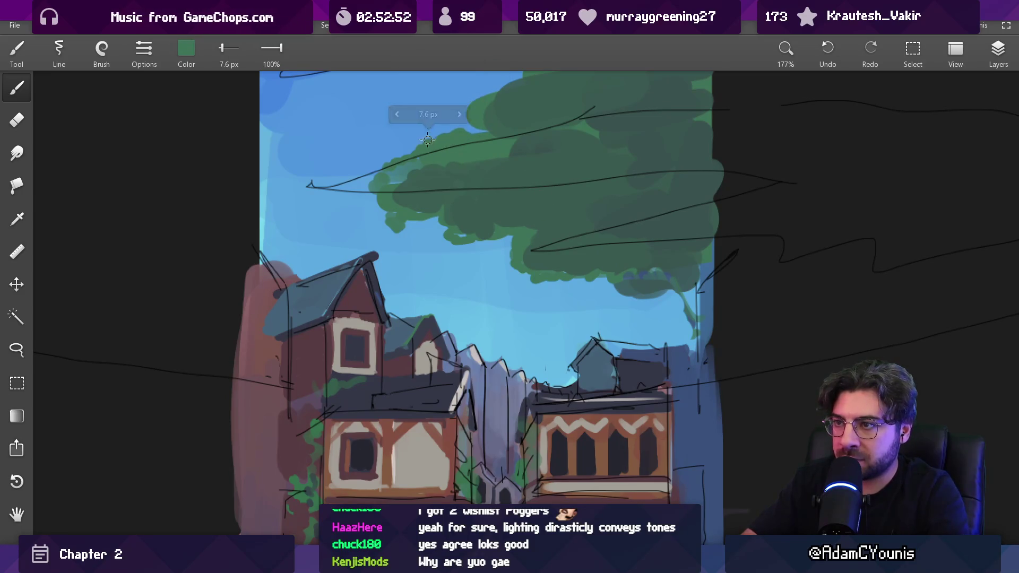
key("bracketright")
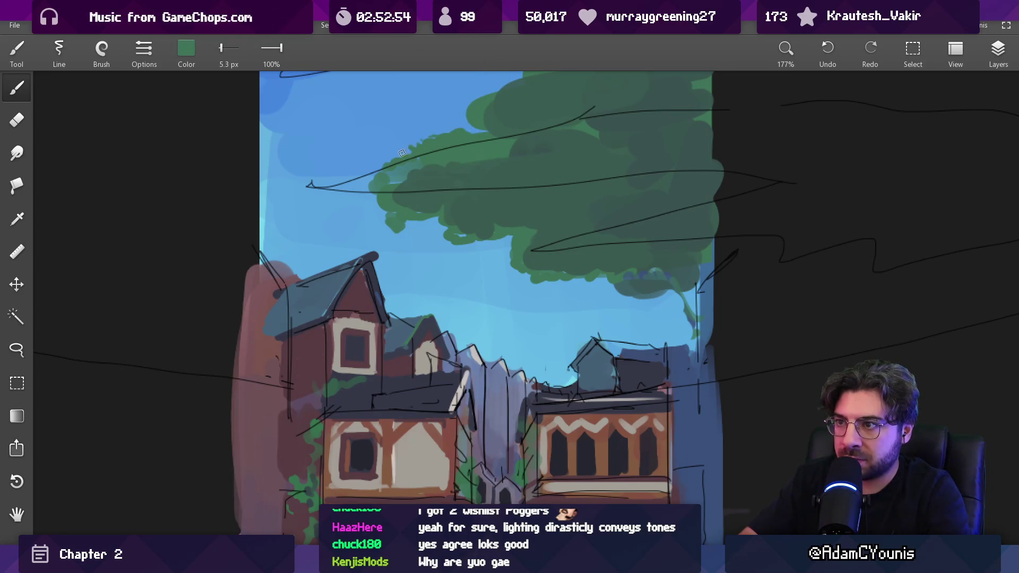
key("e")
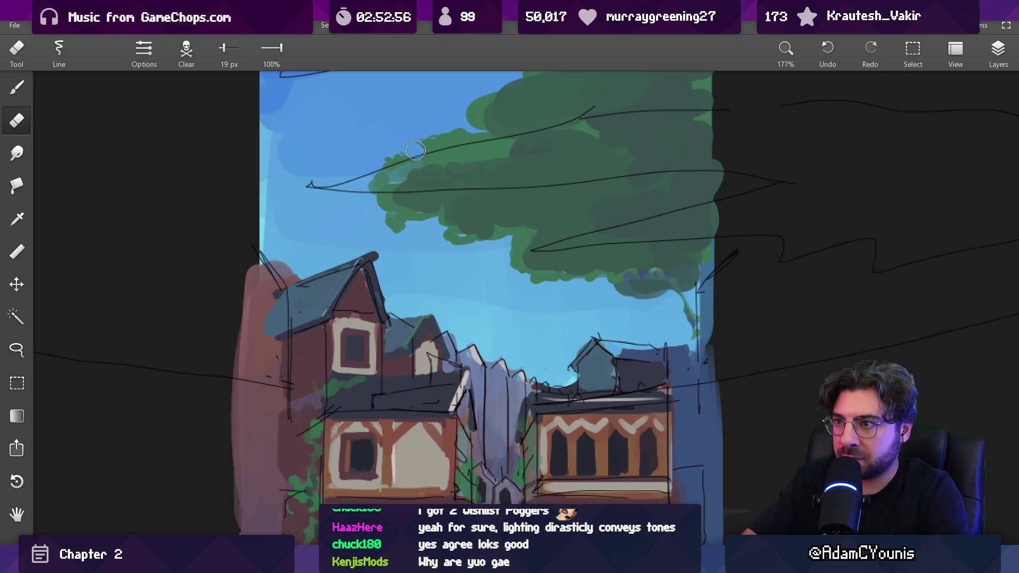
key("bracketleft")
key("bracketleft")
key("bracketleft")
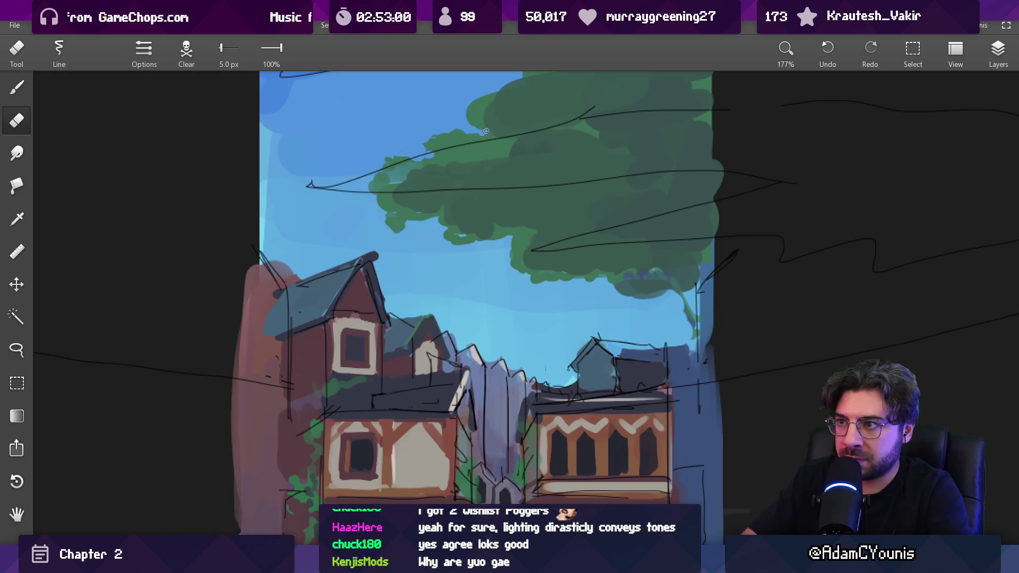
left_click_drag(458, 116, 501, 91)
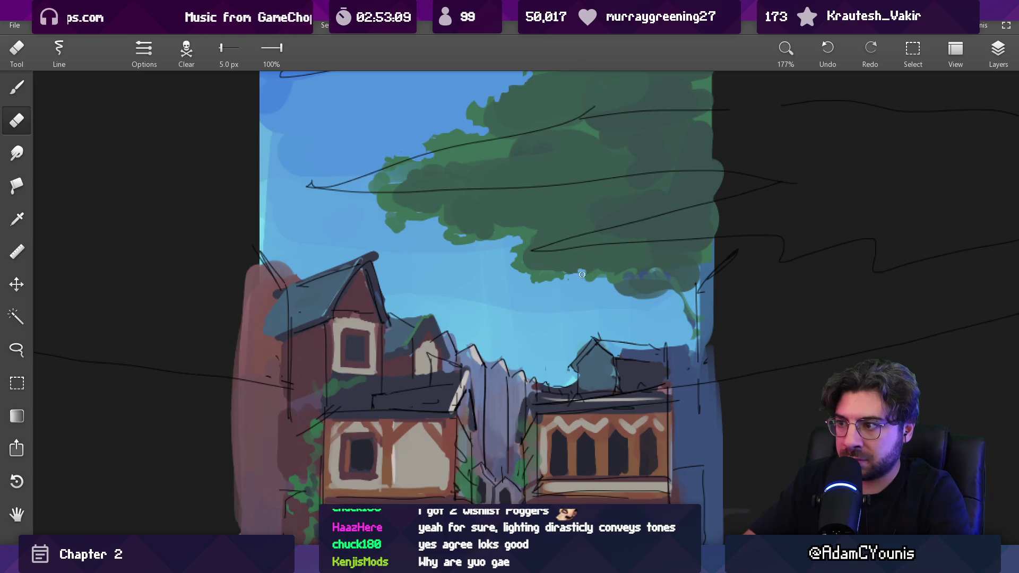
mouse_move(642, 271)
left_mouse_down()
mouse_move(669, 287)
mouse_move(636, 293)
left_mouse_up()
key("ctrl+z")
key("ctrl+z")
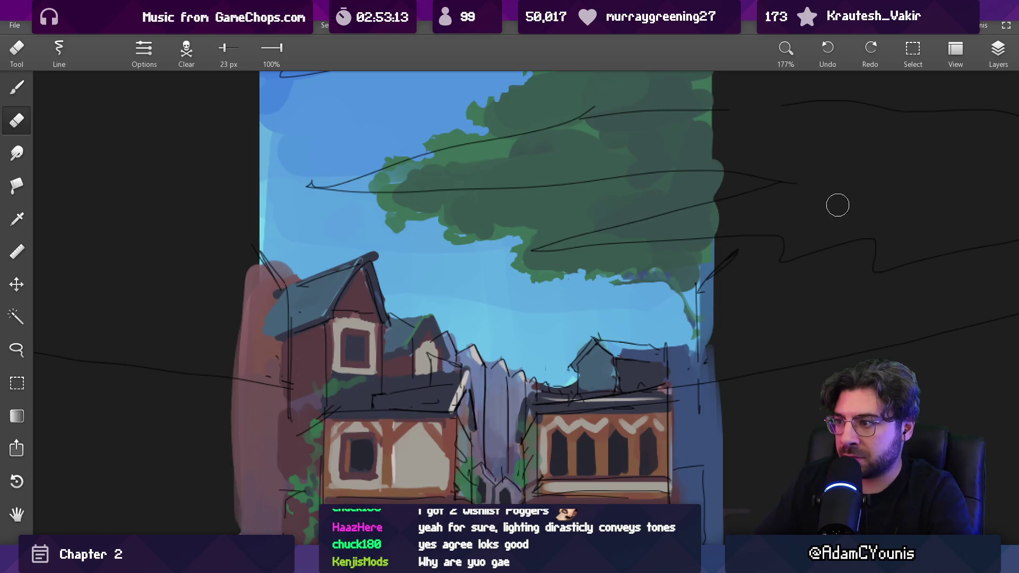
left_click(997, 50)
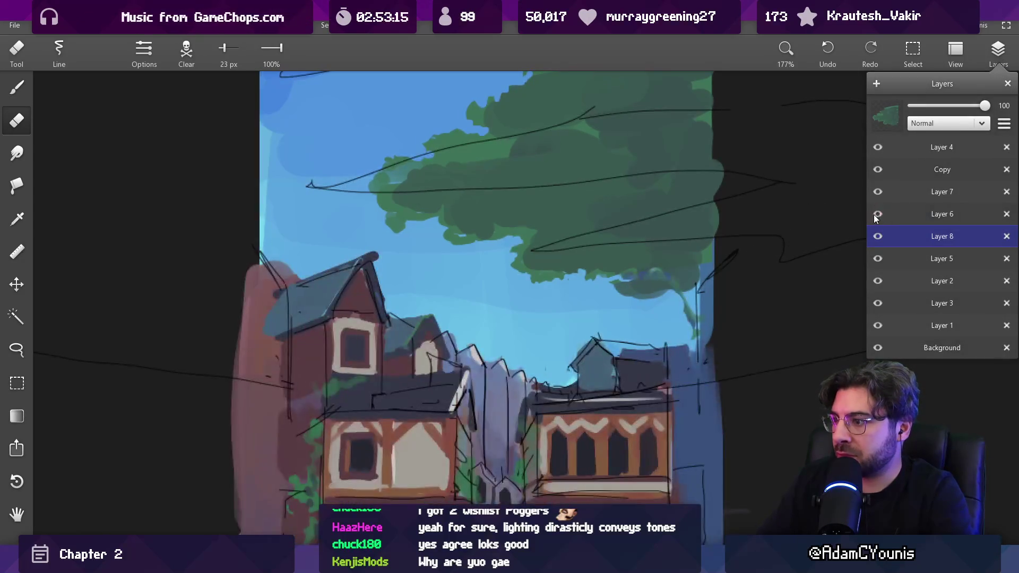
Restore foliage along the canopy's lower edge and compare with the houses layer toggled off and on
left_click_drag(711, 249, 583, 287)
scroll(584, 266, "down", 5)
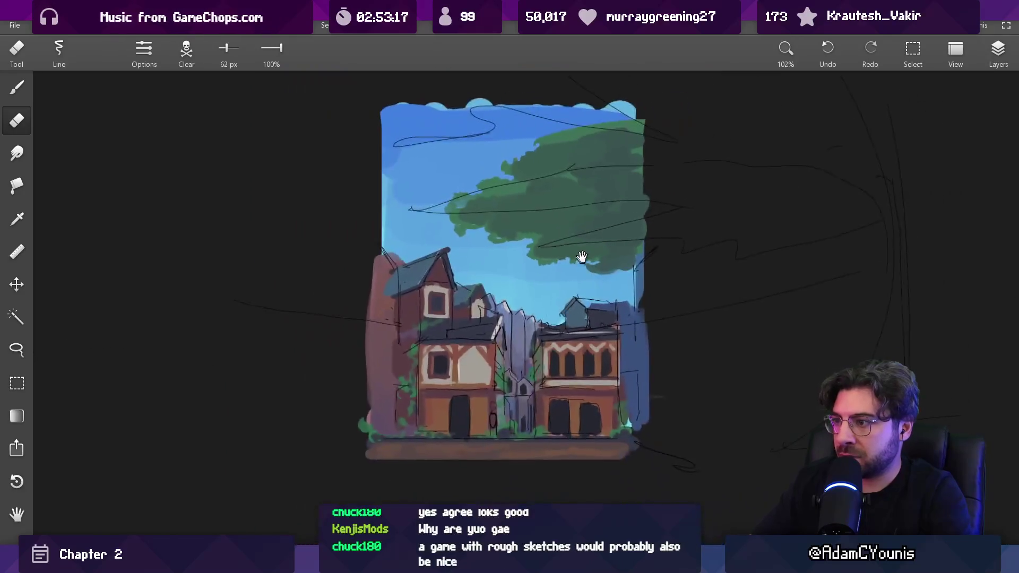
scroll(581, 255, "up", 3)
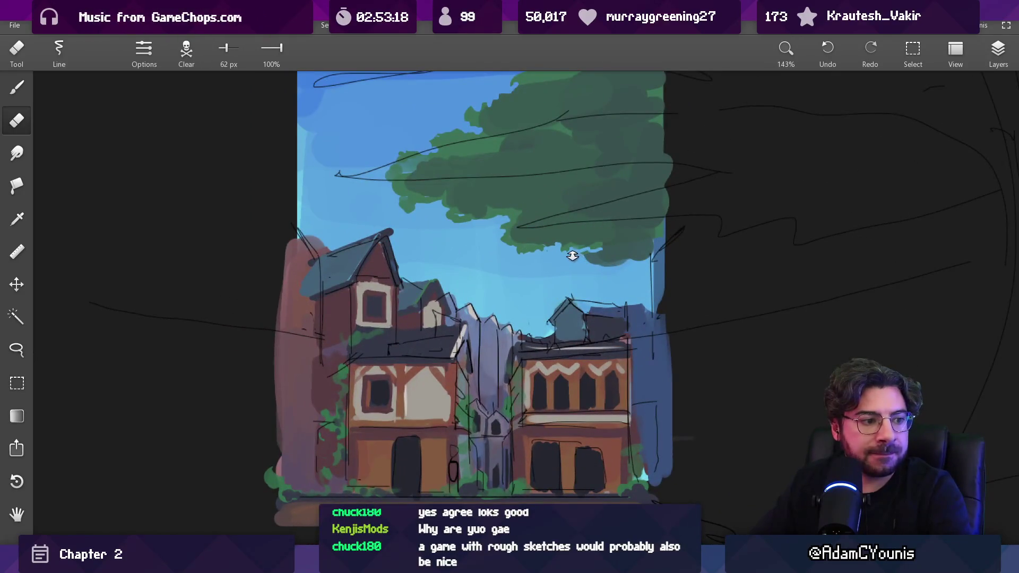
key("b")
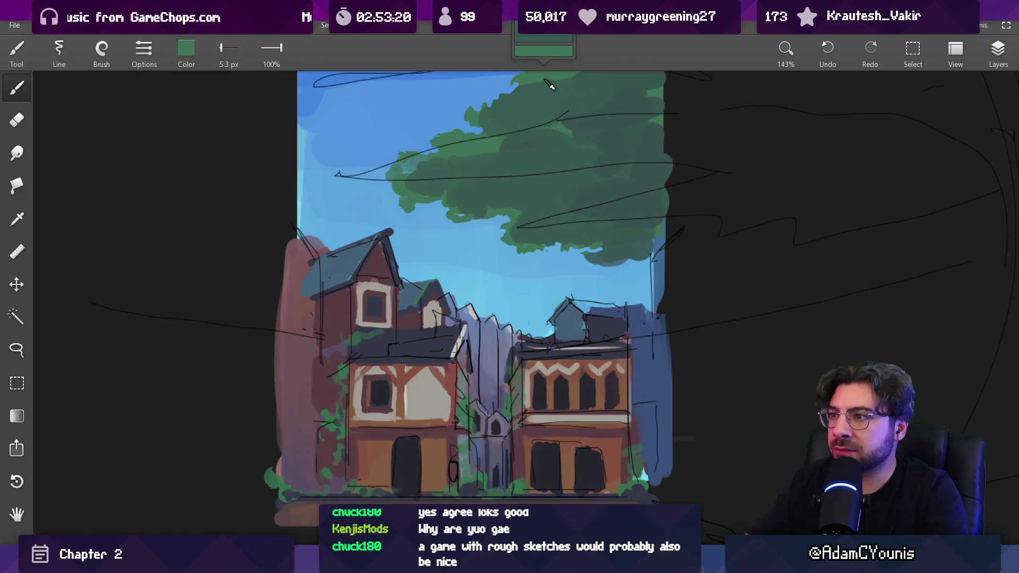
left_click(998, 50)
left_click(878, 192)
left_click(878, 191)
left_click(998, 51)
At 15 px, add lighter green foliage past the tree's right edge plus a darker green stroke
key("bracketright")
key("bracketright")
key("bracketright")
mouse_move(636, 148)
left_mouse_down()
mouse_move(589, 178)
mouse_move(563, 213)
left_mouse_up()
left_click_drag(672, 130, 639, 124)
left_click(619, 151, "alt")
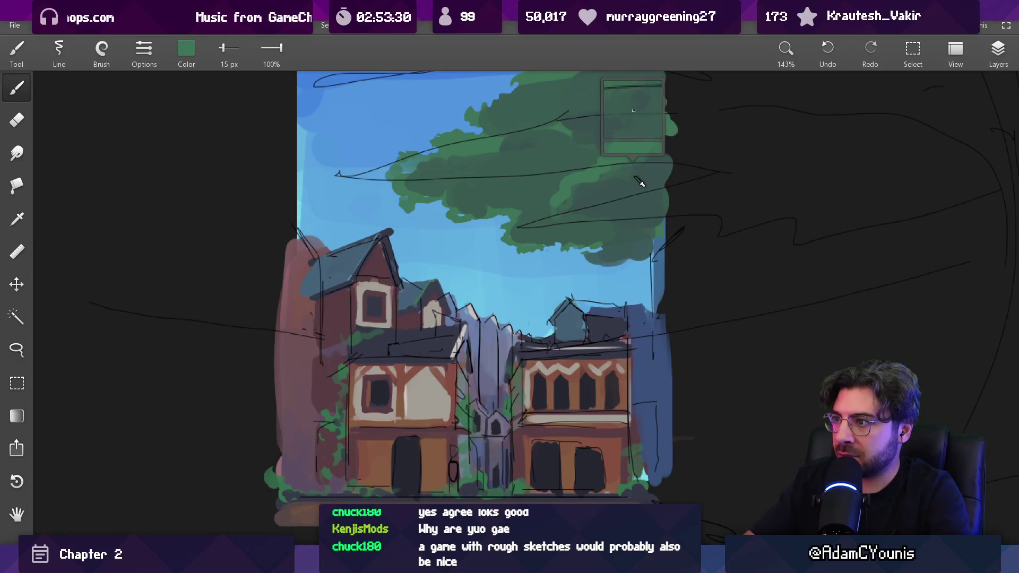
left_click_drag(605, 178, 644, 156)
Sample a lighter canopy green and resize the brush from 10 px to about 18 px
key("bracketleft")
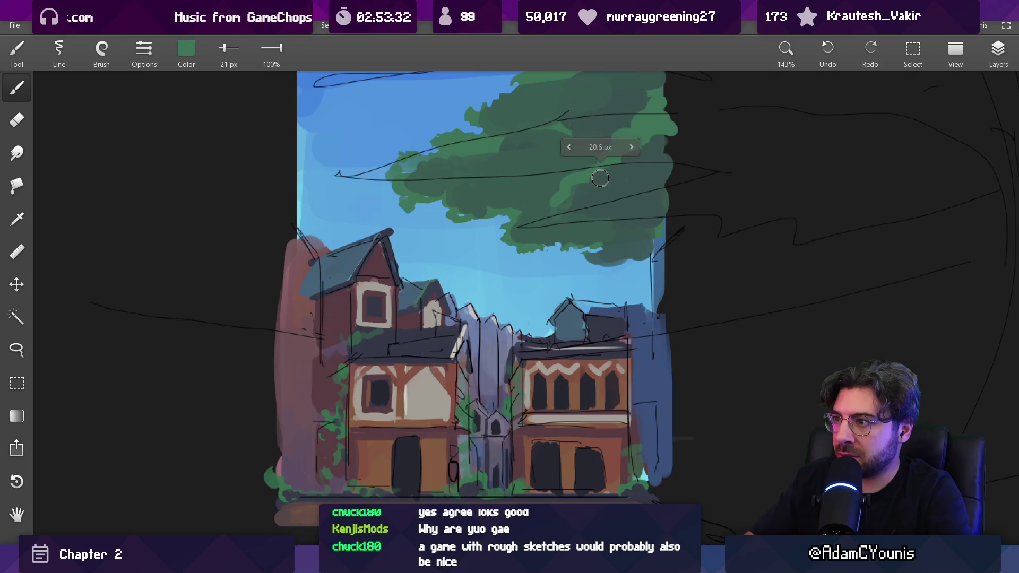
left_click(570, 207, "alt")
key("bracketleft")
key("bracketleft")
key("bracketleft")
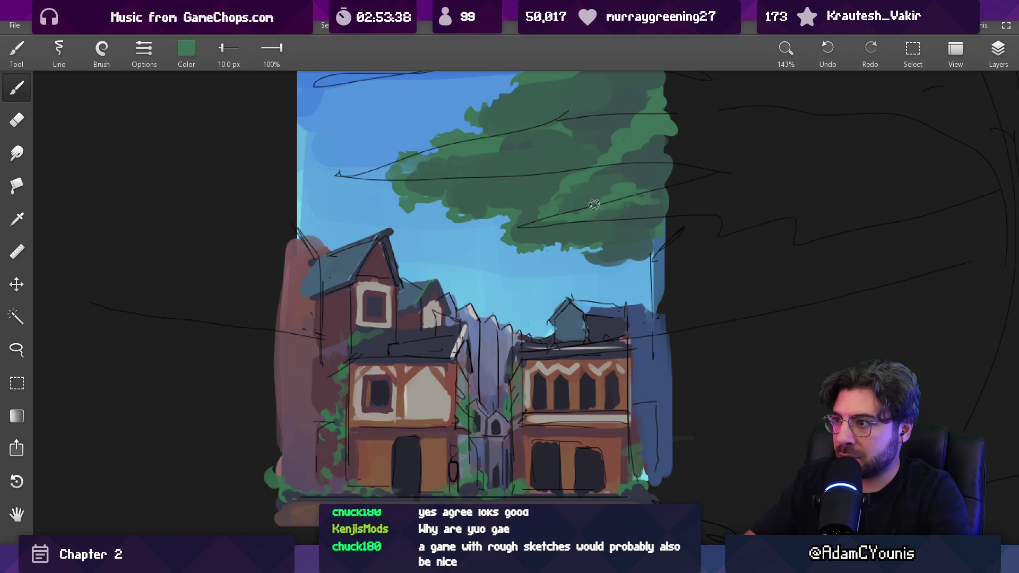
scroll(586, 214, "down", 5)
scroll(604, 166, "up", 4)
key("bracketright")
key("bracketright")
key("bracketright")
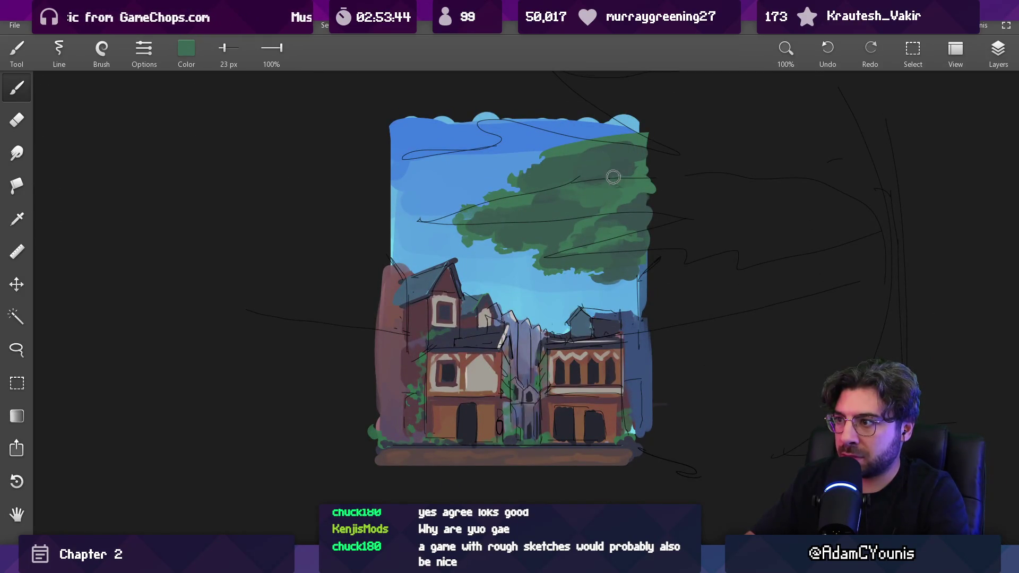
key("e")
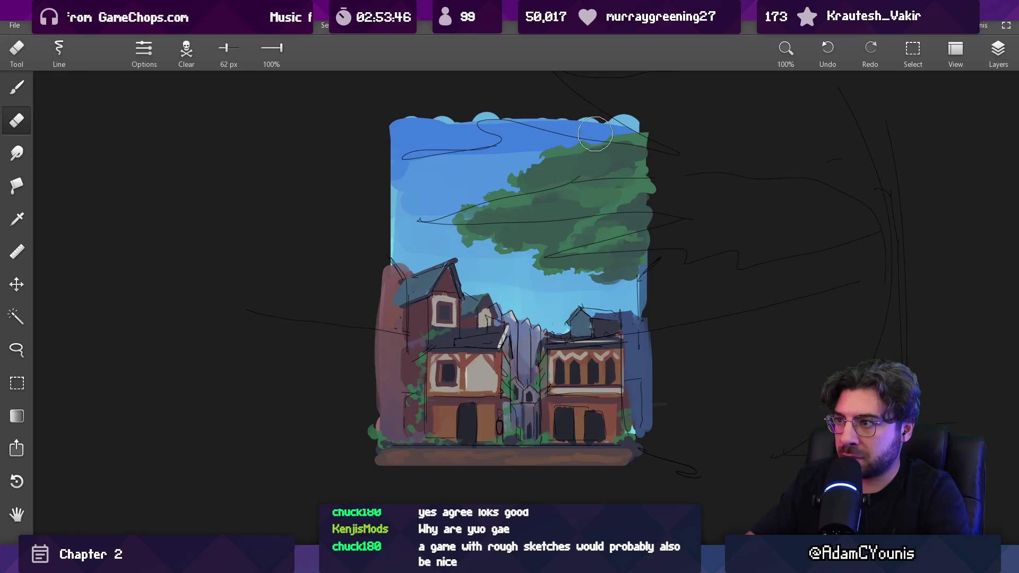
key("b")
scroll(518, 205, "down", 5)
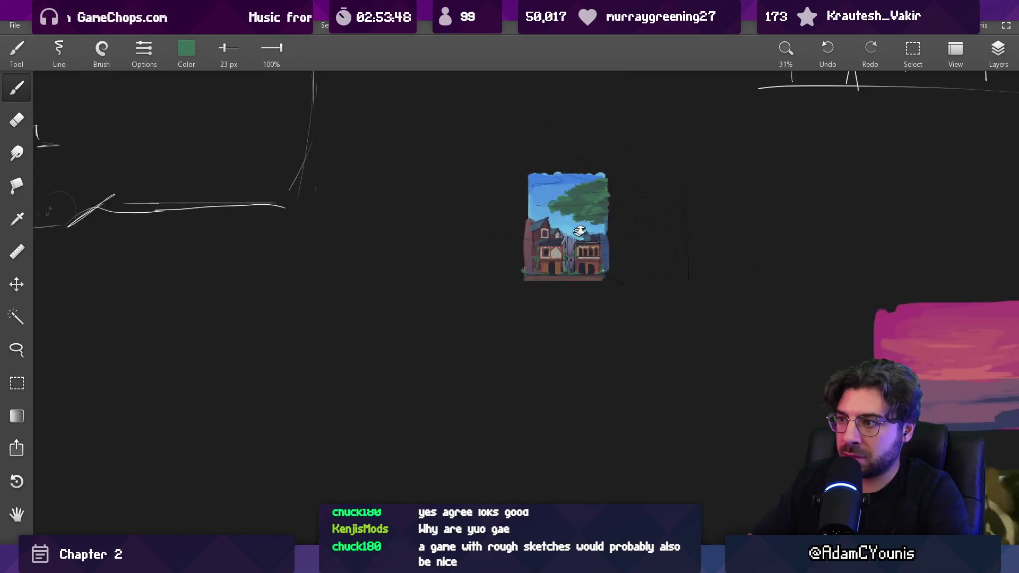
Paint large dark green foliage blobs above and right of the treetop, then sample a darker green
scroll(591, 153, "up", 5)
scroll(591, 152, "down", 4)
scroll(587, 242, "up", 4)
key("bracketright")
mouse_move(565, 217)
left_mouse_down()
mouse_move(525, 244)
mouse_move(511, 207)
left_mouse_up()
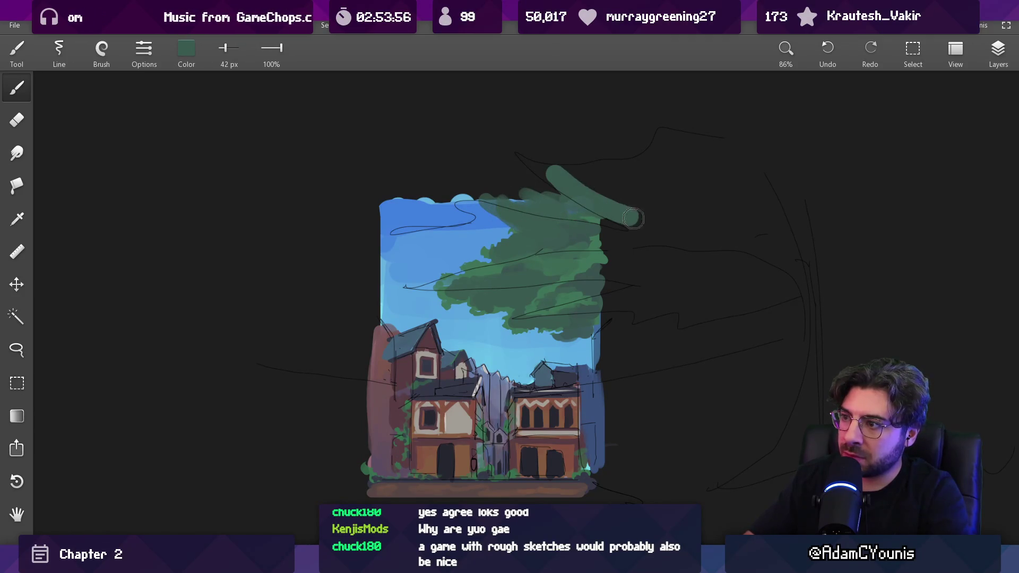
left_click_drag(633, 218, 676, 199)
key("bracketright")
mouse_move(616, 223)
left_mouse_down()
mouse_move(684, 202)
mouse_move(652, 222)
left_mouse_up()
left_click(589, 254, "alt")
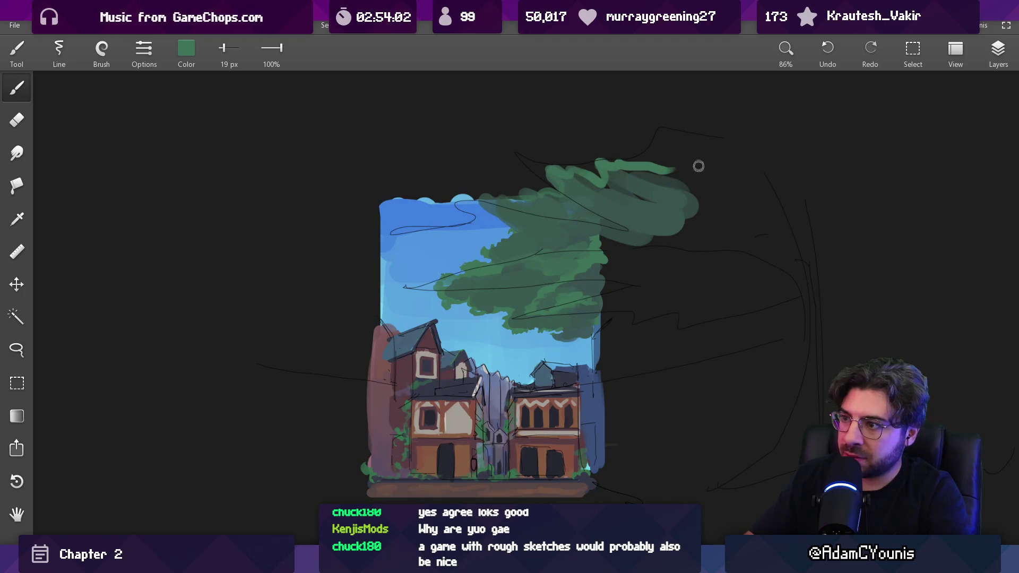
Reframe the view higher over the houses and sample a light grey from the painting
scroll(614, 233, "down", 5)
scroll(598, 234, "up", 10)
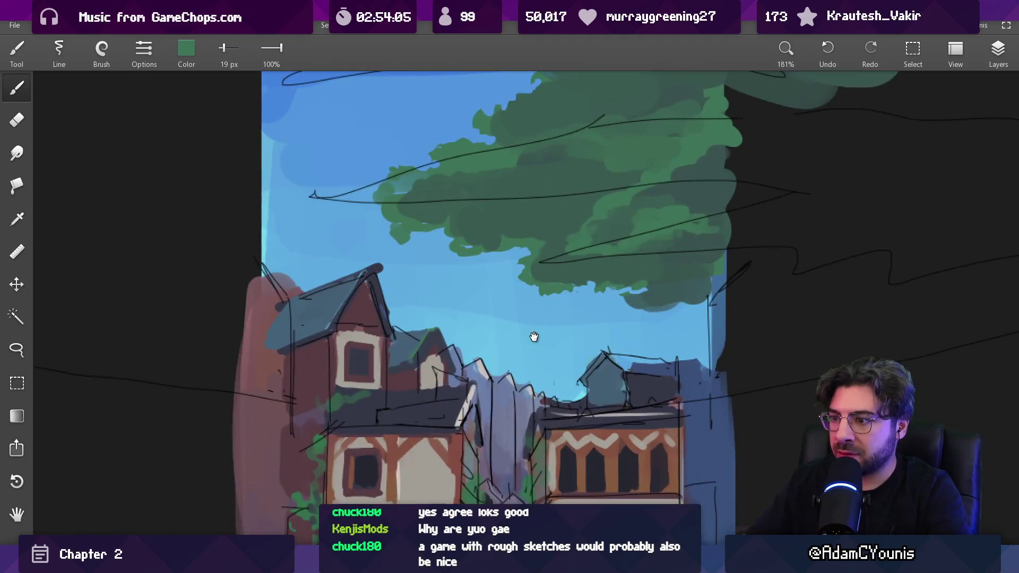
scroll(534, 336, "up", 8)
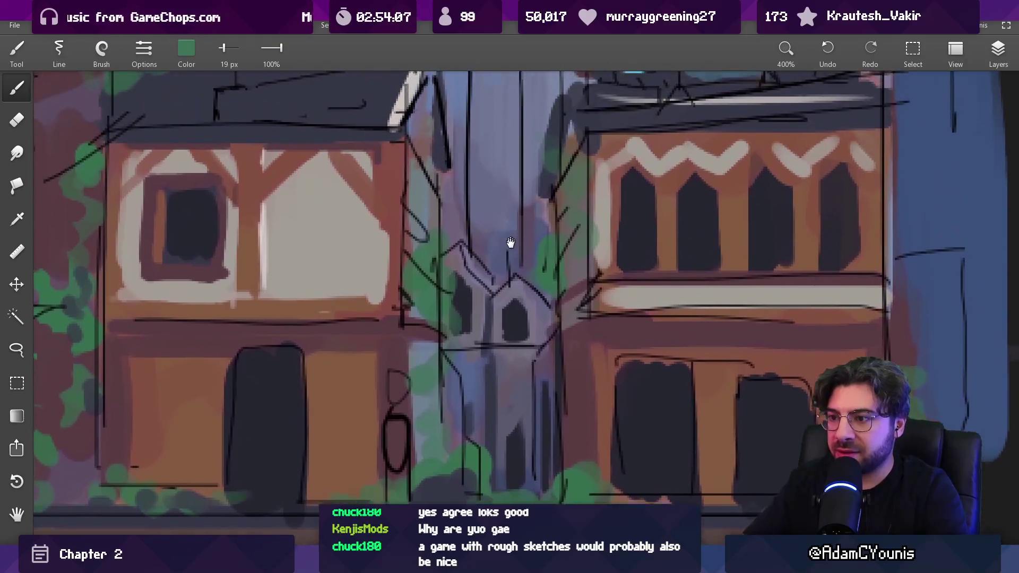
scroll(510, 243, "down", 5)
scroll(503, 332, "up", 5)
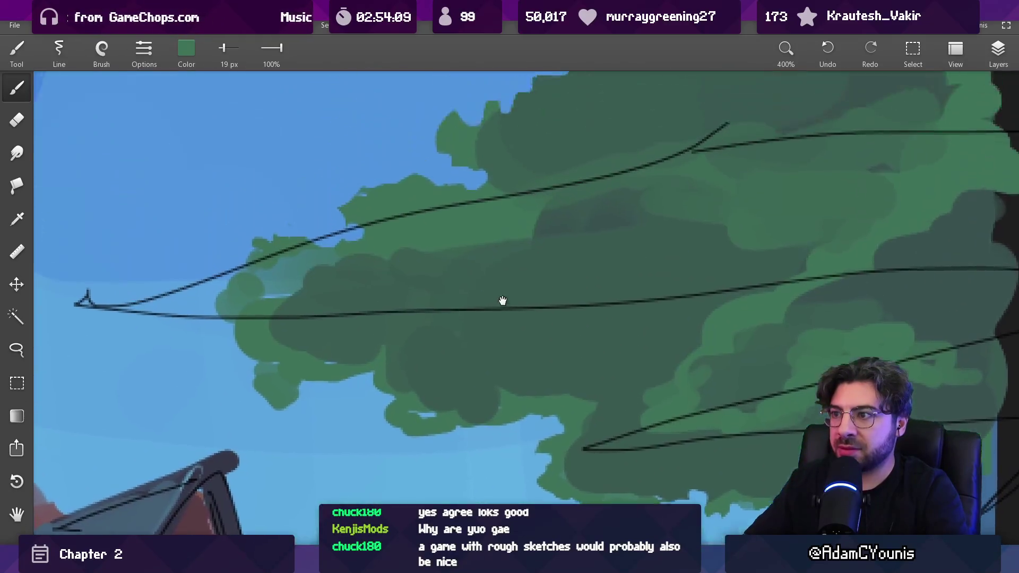
scroll(504, 305, "down", 5)
scroll(499, 335, "up", 5)
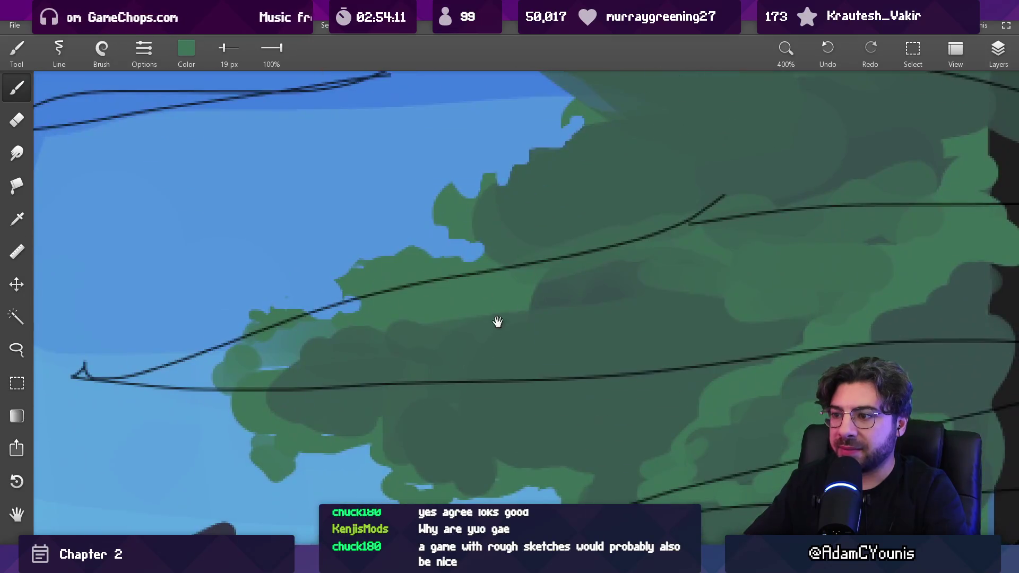
scroll(498, 321, "down", 5)
scroll(493, 337, "up", 3)
mouse_move(499, 184)
left_mouse_down()
mouse_move(498, 113)
mouse_move(496, 130)
left_mouse_up()
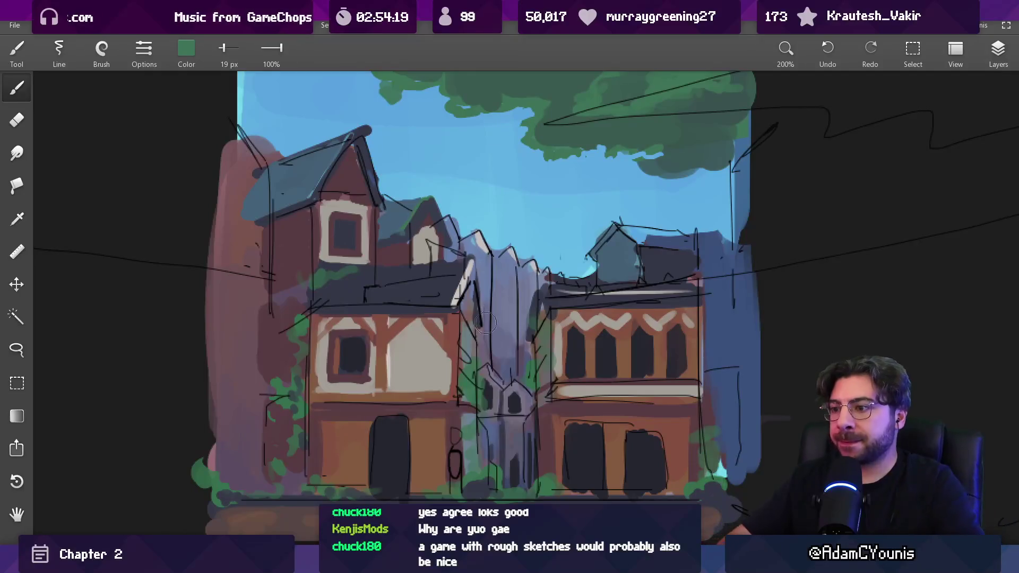
scroll(483, 339, "down", 2)
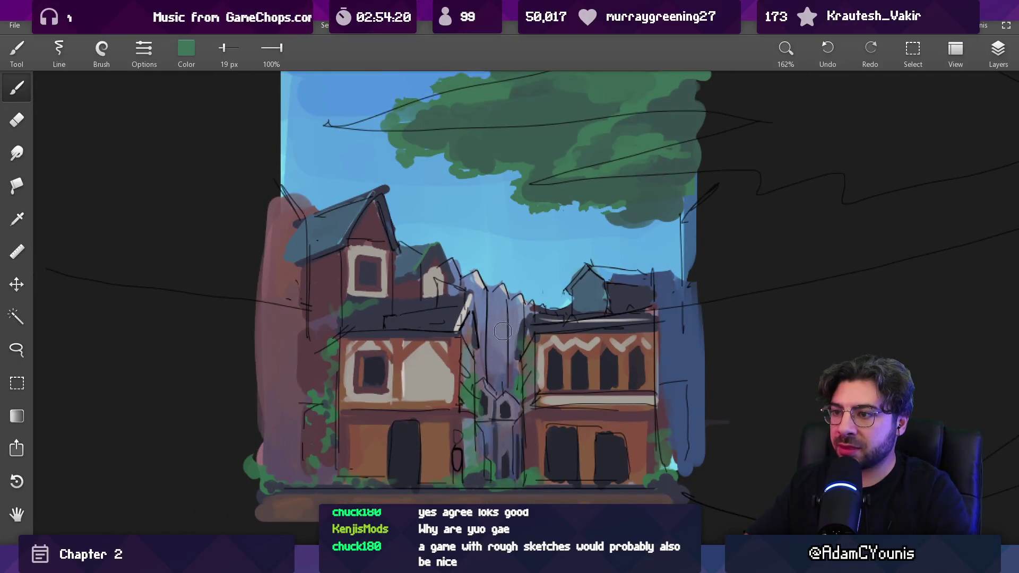
scroll(478, 288, "up", 3)
left_click_drag(491, 276, 625, 232)
left_click(998, 57)
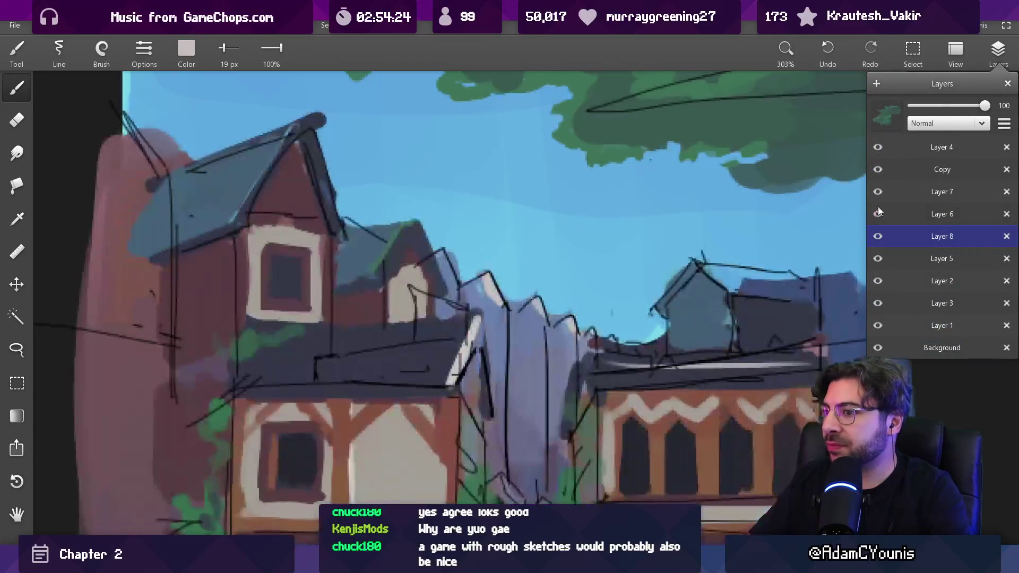
With a fine brush, paint a thin light highlight along the left house's roof edge
left_click(419, 180)
key("[")
key("bracketleft")
key("bracketleft")
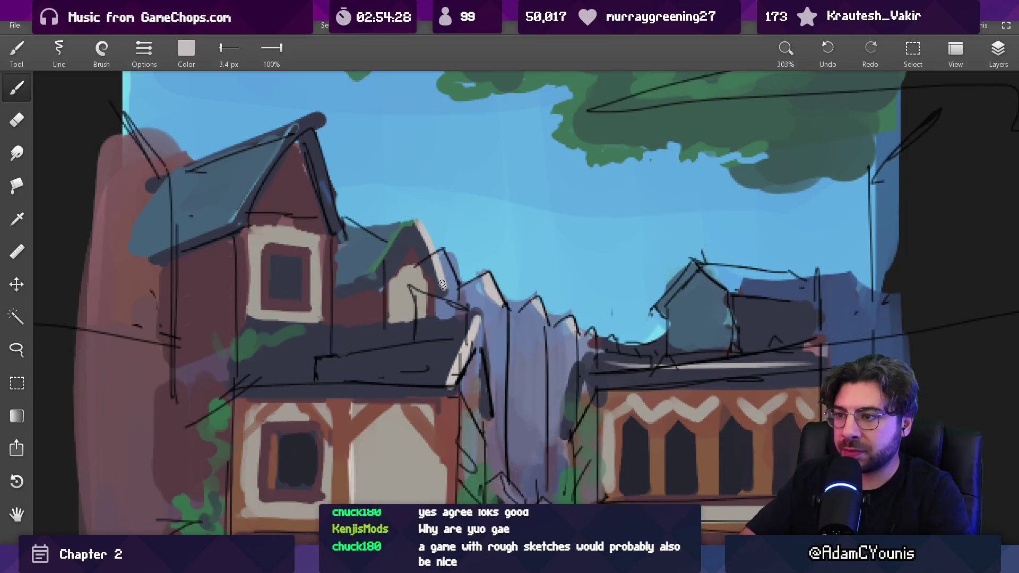
left_click_drag(325, 164, 351, 239)
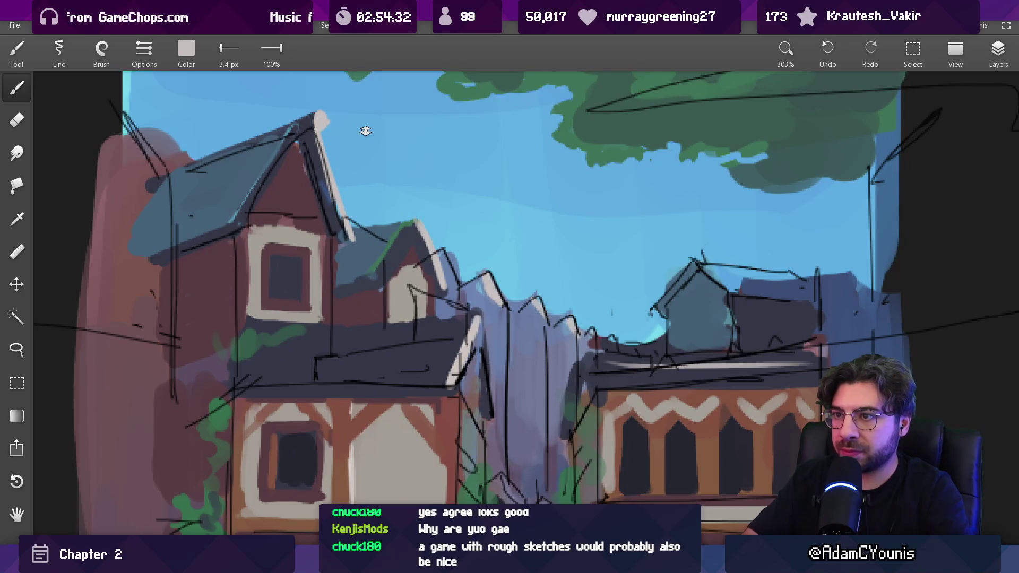
Sample a slate grey-blue from the central tower as the new paint colour
scroll(417, 227, "down", 10)
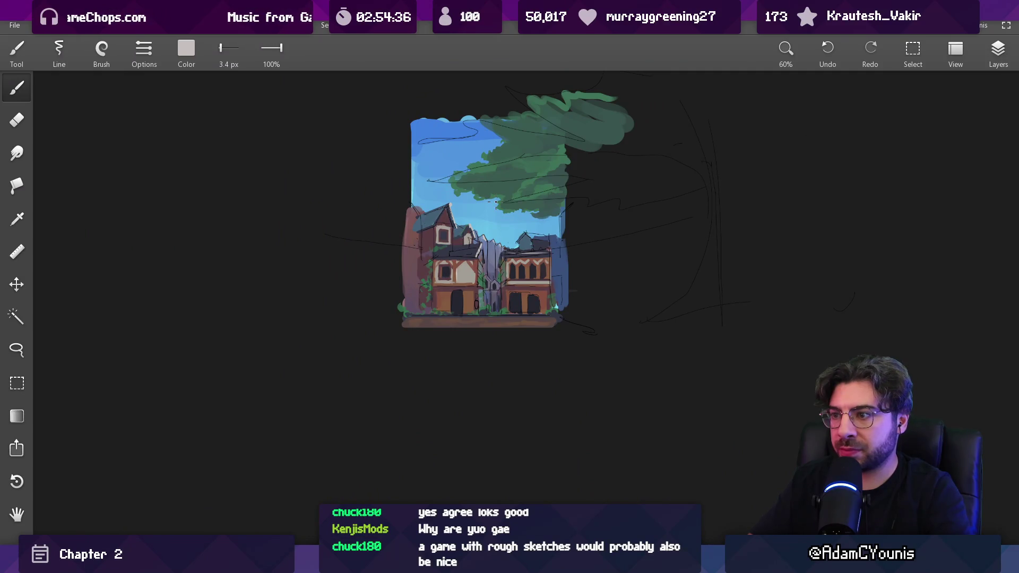
scroll(495, 201, "up", 10)
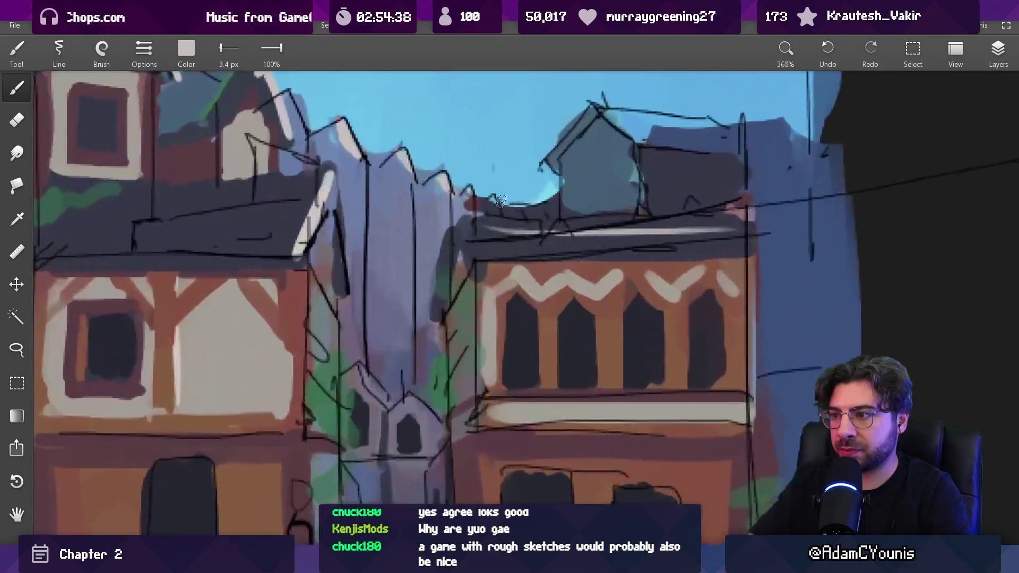
scroll(492, 194, "down", 8)
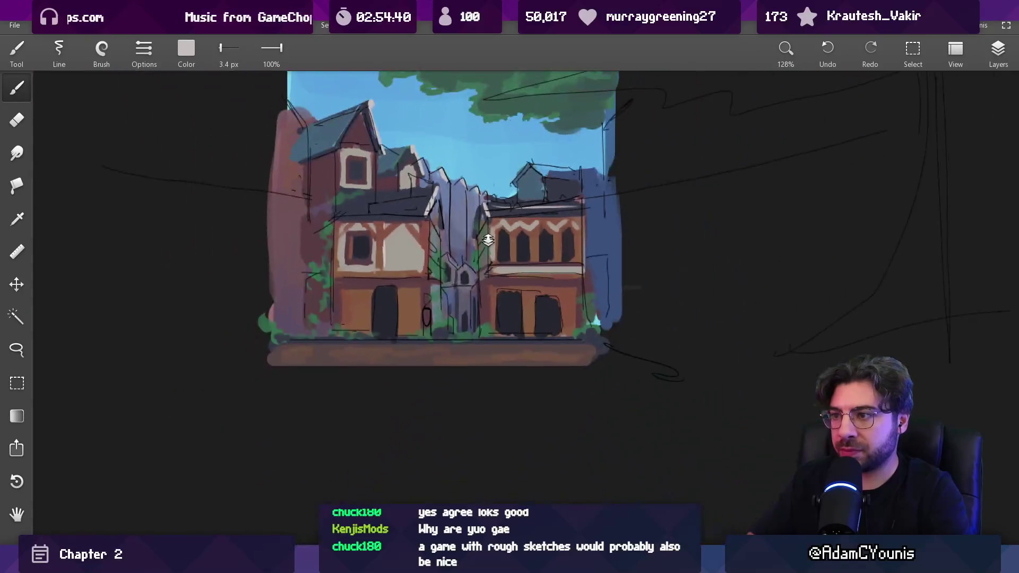
scroll(477, 196, "up", 10)
key("e")
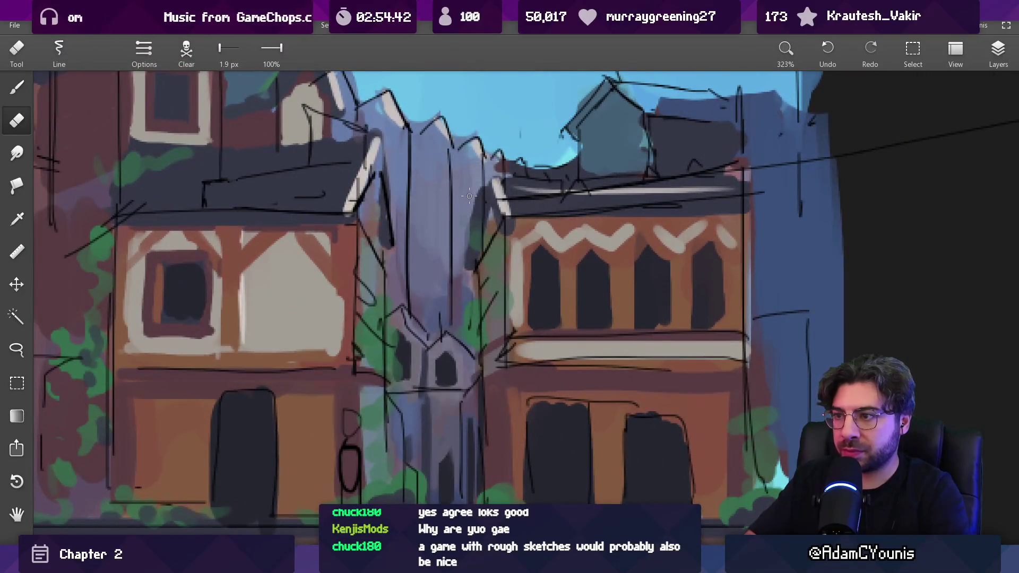
key("b")
left_click(466, 196, "alt")
scroll(470, 205, "down", 5)
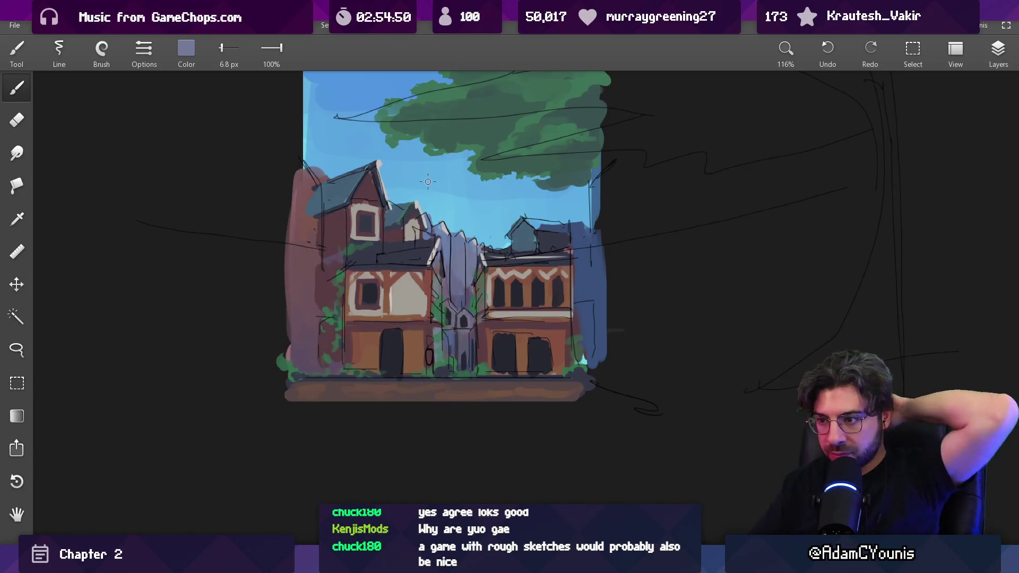
Darken the left house's lower left wall with slate grey-blue strokes at about 13 px
left_click_drag(431, 325, 438, 302)
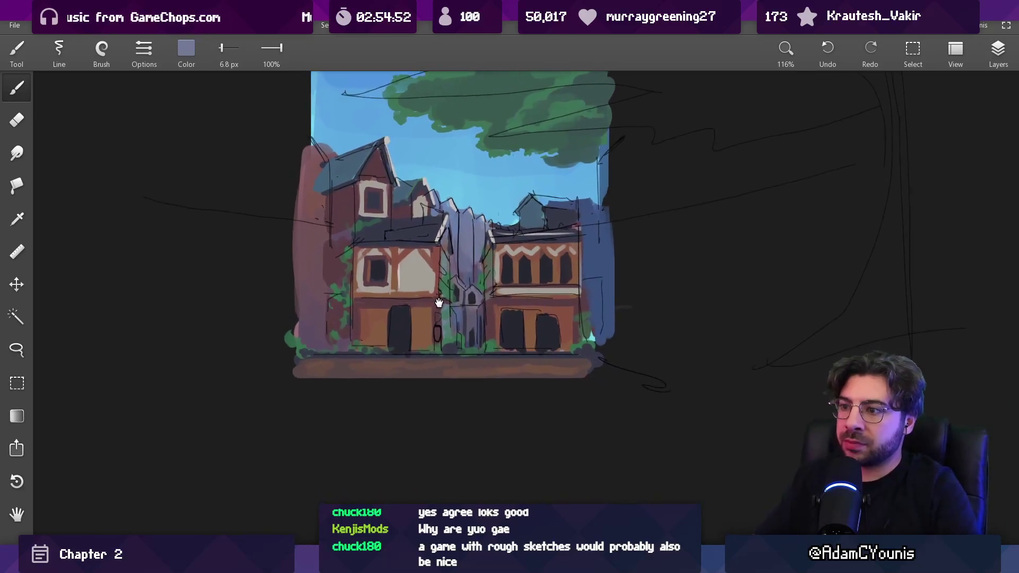
scroll(439, 303, "up", 5)
left_click(997, 53)
key("bracketright")
key("bracketright")
key("bracketright")
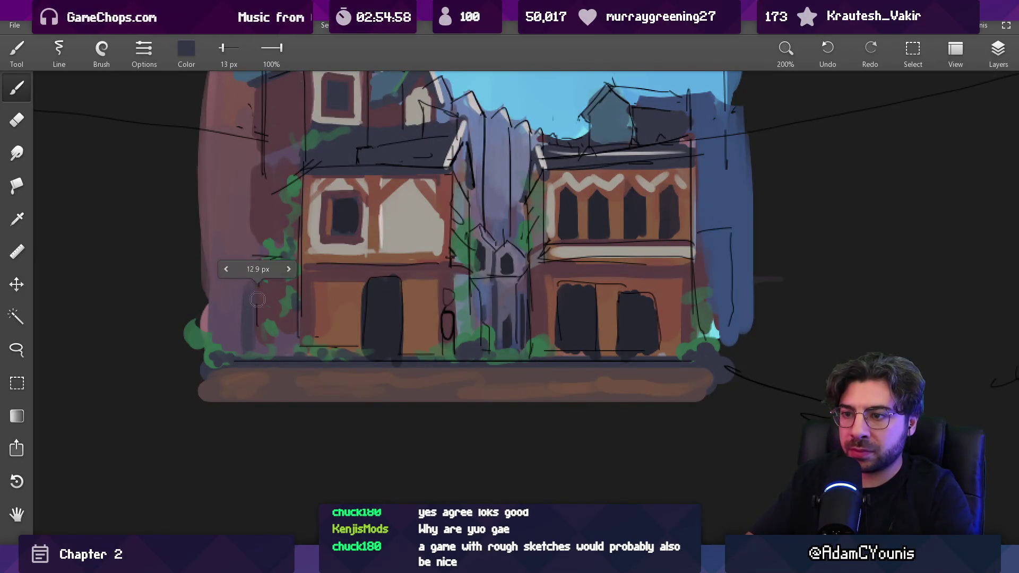
mouse_move(250, 286)
left_mouse_down()
mouse_move(249, 240)
mouse_move(257, 271)
left_mouse_up()
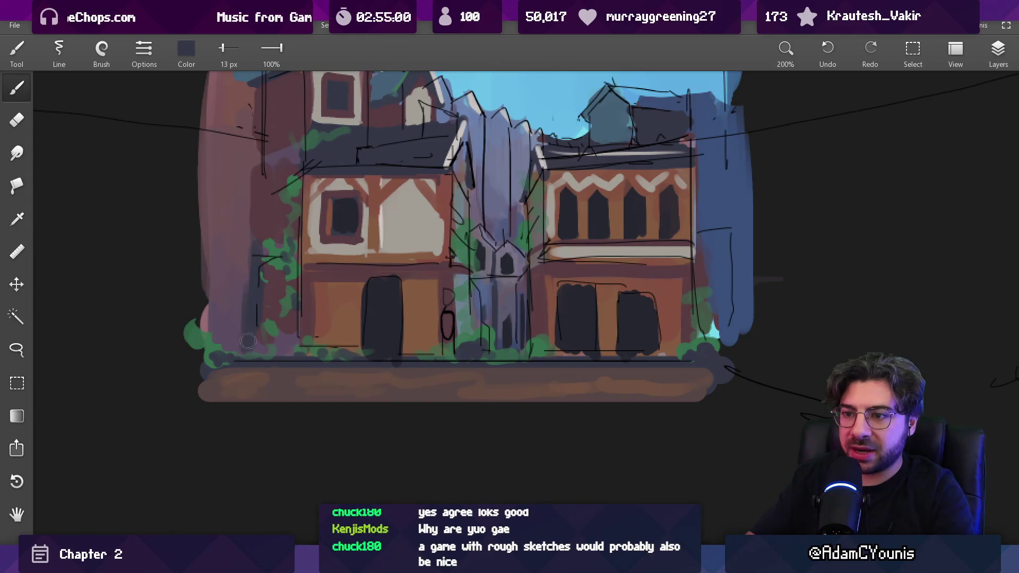
Reduce the brush to a fine tip and sample a new colour from the painting
key("bracketright")
key("bracketright")
key("bracketright")
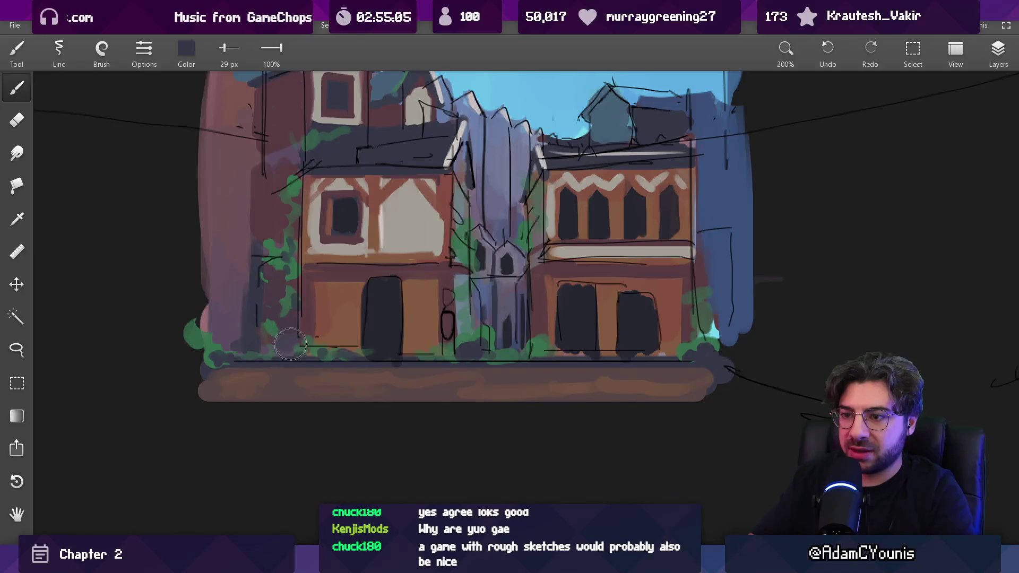
key("bracketleft")
key("bracketleft")
key("bracketleft")
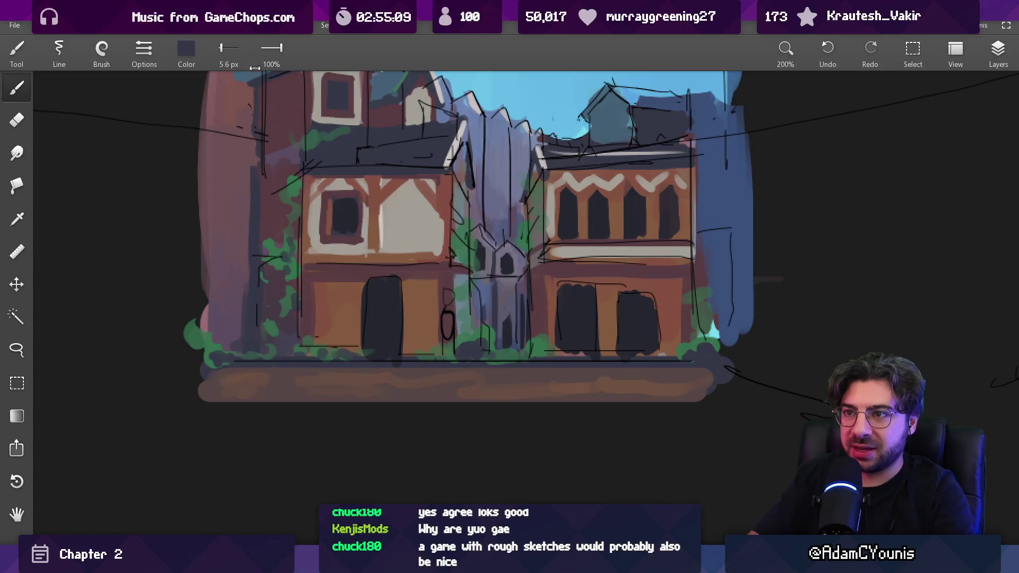
scroll(261, 221, "down", 3)
scroll(269, 198, "up", 5)
left_click(501, 211)
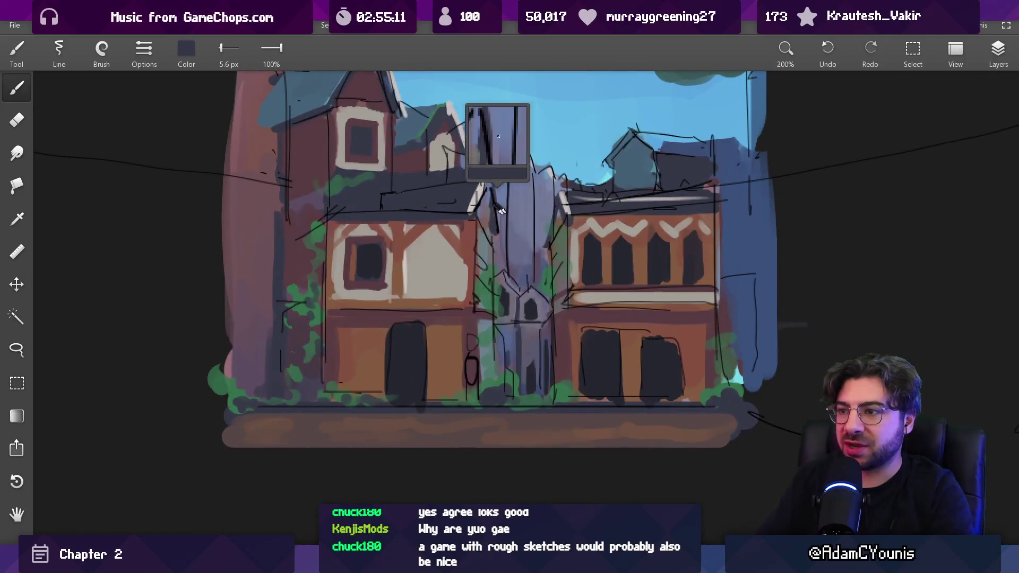
Sample the brown of the house wall and fine-tune the brush size
left_click(351, 347)
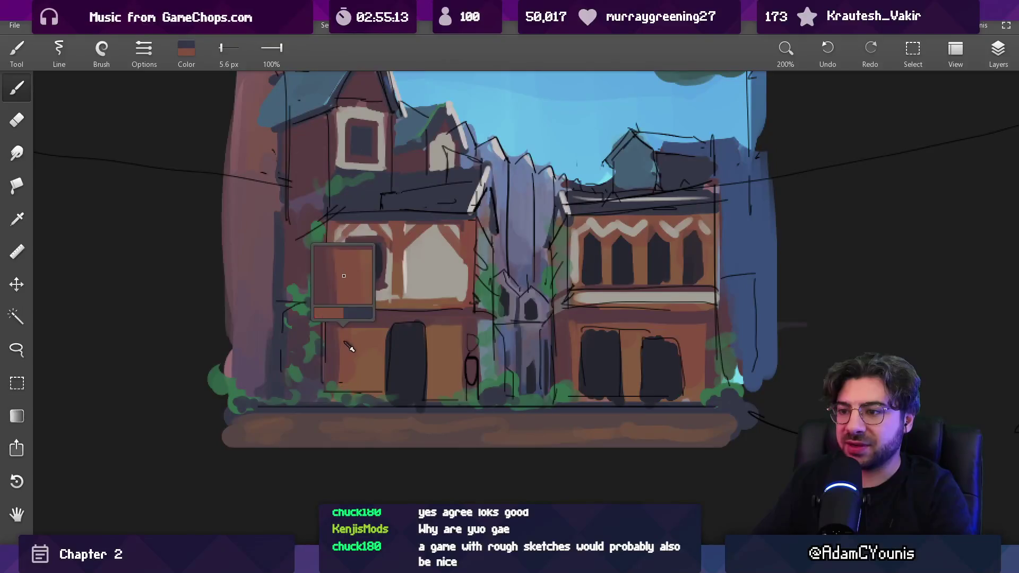
key("bracketright")
key("bracketright")
key("bracketright")
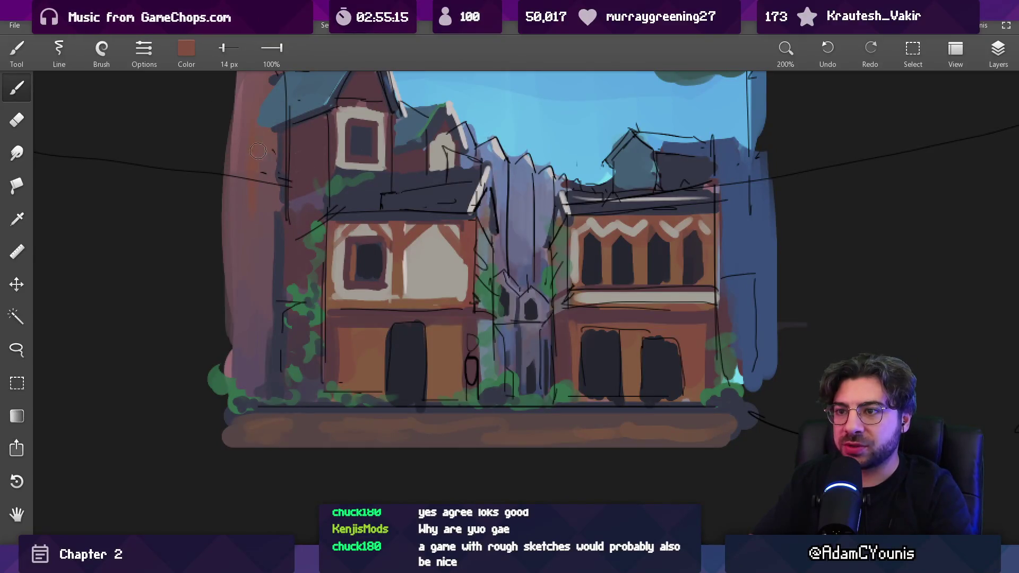
scroll(279, 263, "down", 3)
scroll(340, 300, "up", 2)
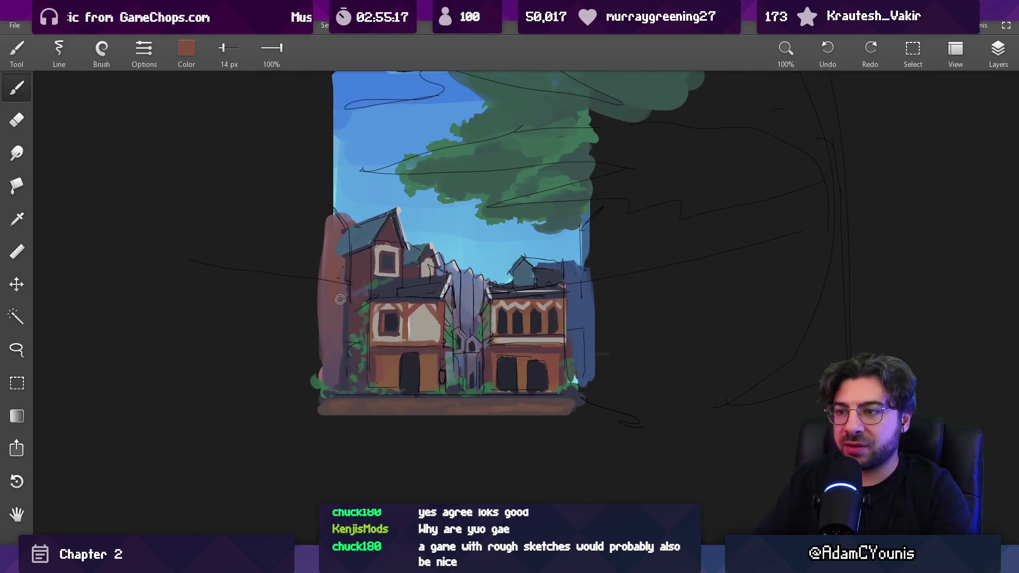
key("bracketright")
key("bracketright")
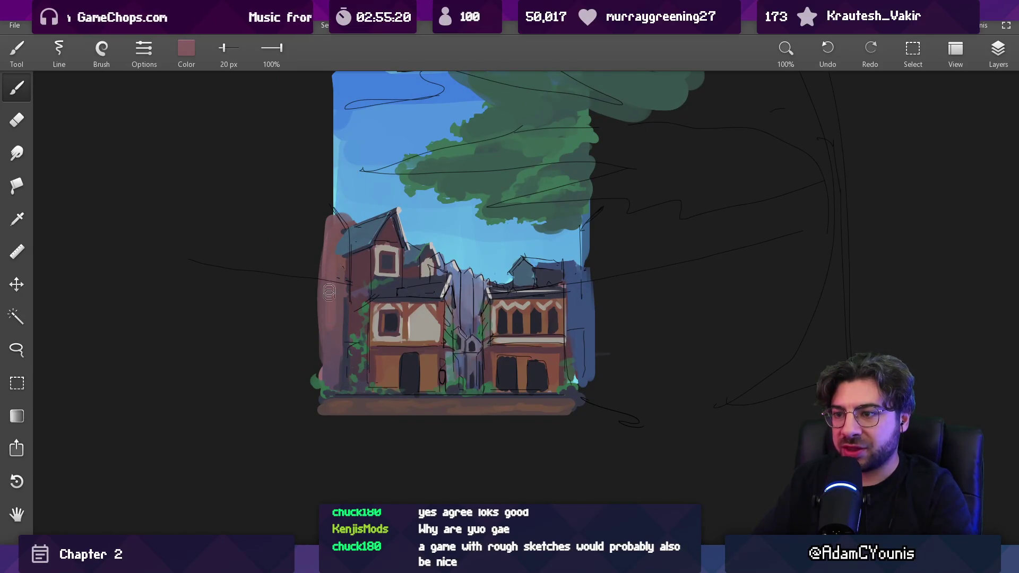
scroll(335, 293, "up", 5)
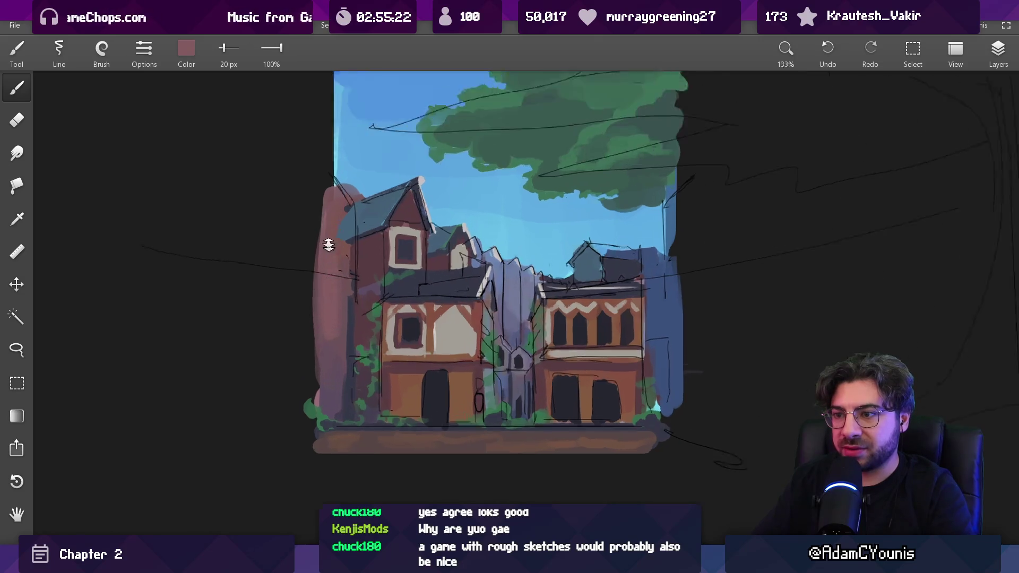
key("bracketleft")
key("bracketleft")
key("bracketleft")
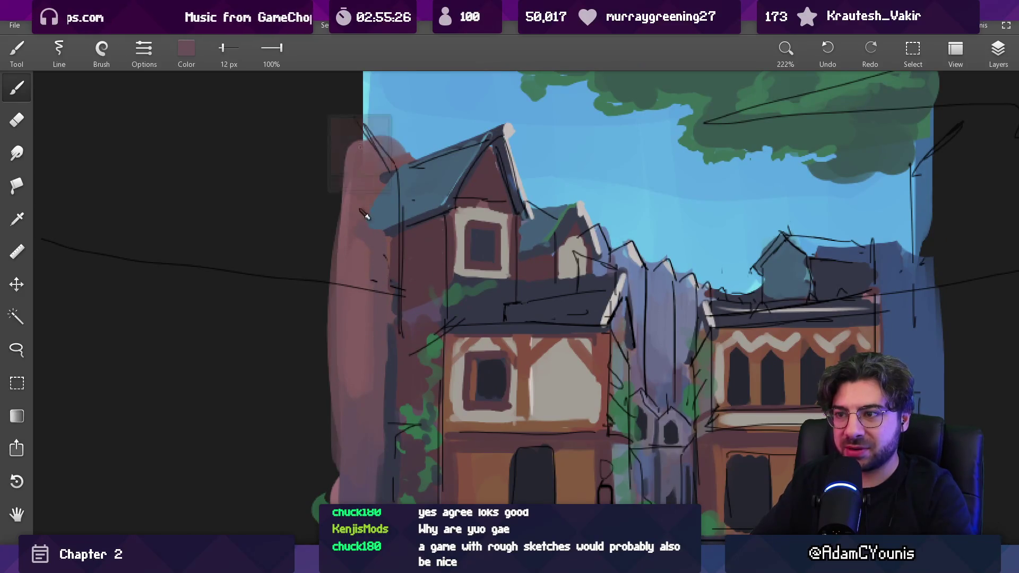
Sample the roof blue-grey and wall reddish-brown, ending on the rooftops' light grey
left_click(401, 234, "alt")
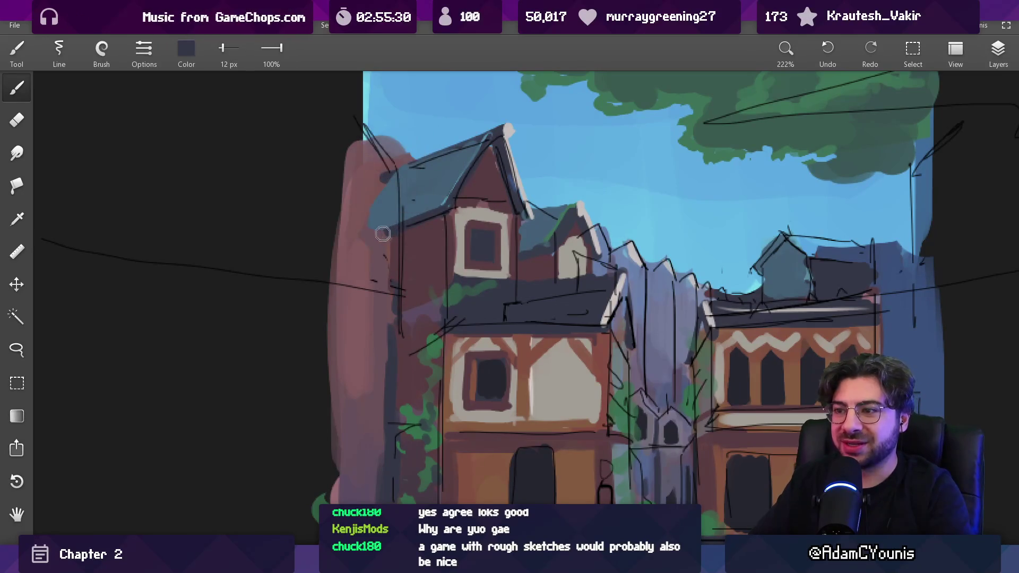
left_click(381, 181, "alt")
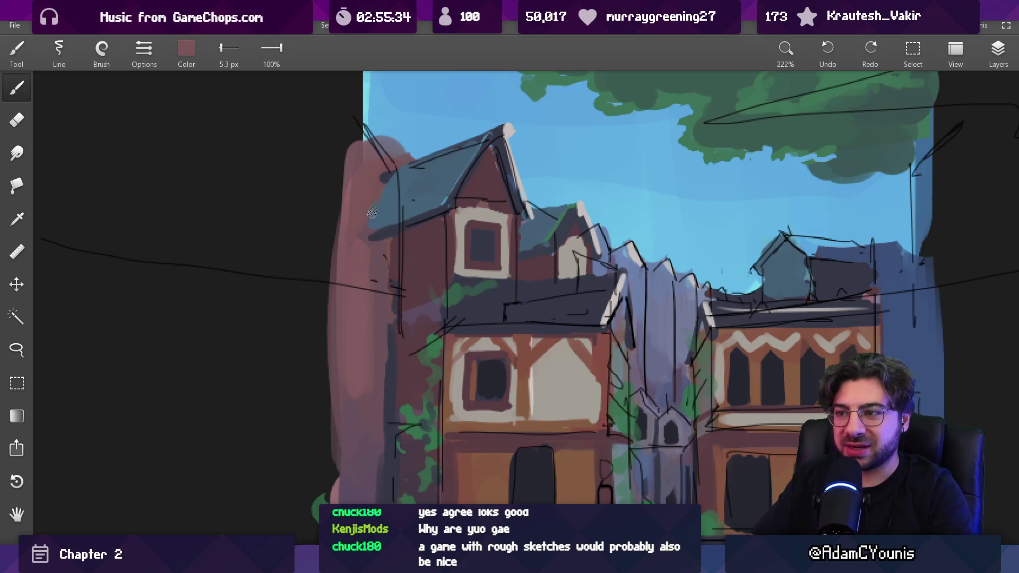
scroll(403, 193, "down", 5)
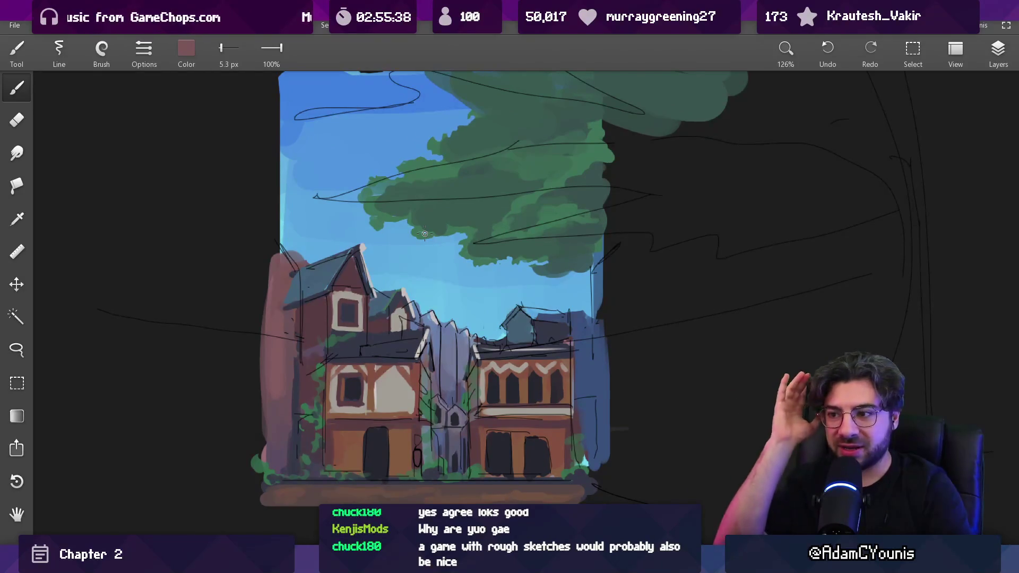
scroll(495, 271, "up", 5)
left_click_drag(276, 241, 318, 255)
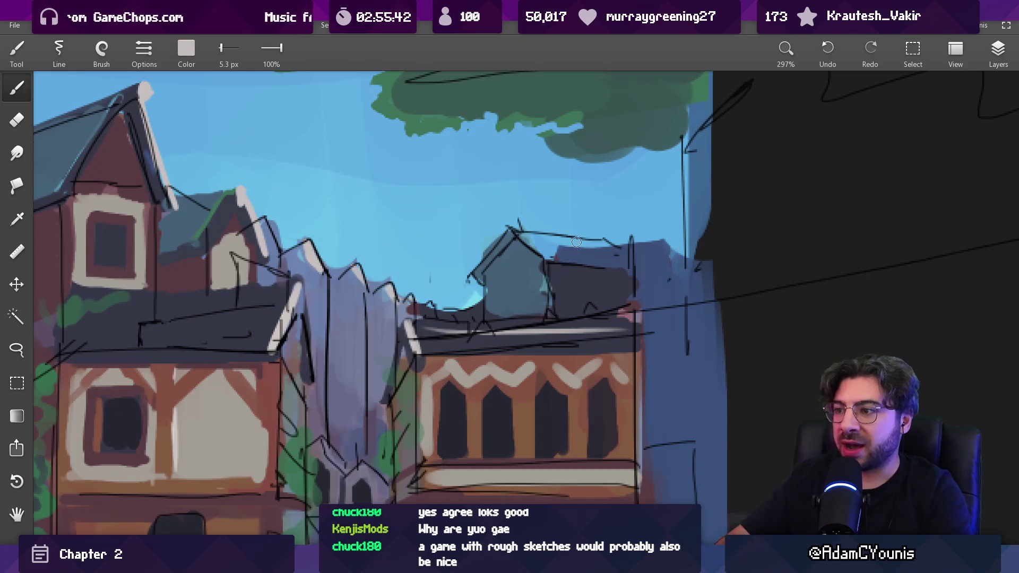
Sample blue-grey from the roof and paint shading under the right dormer's roof edge
left_click(1002, 58)
key("bracketright")
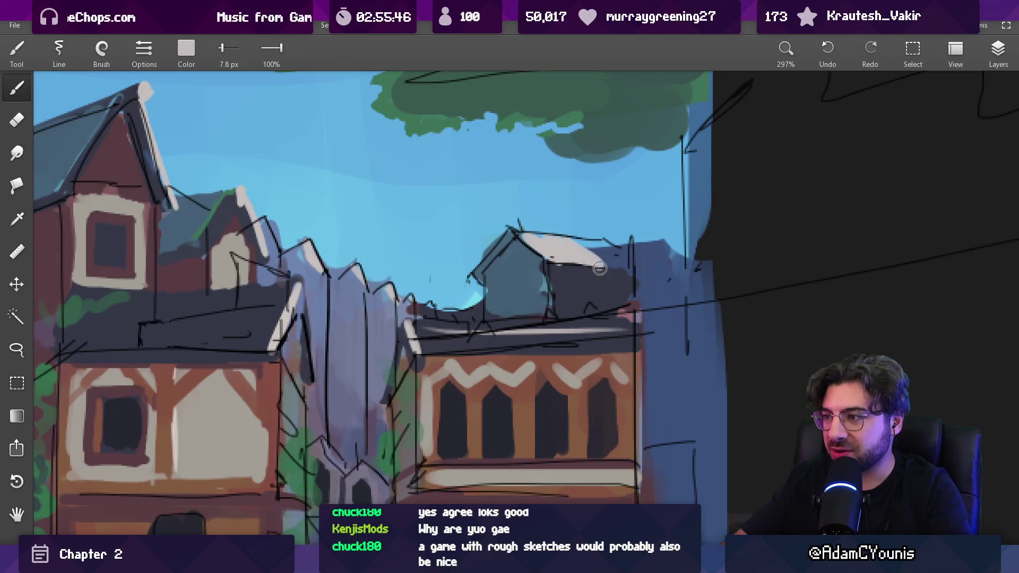
scroll(638, 237, "down", 10)
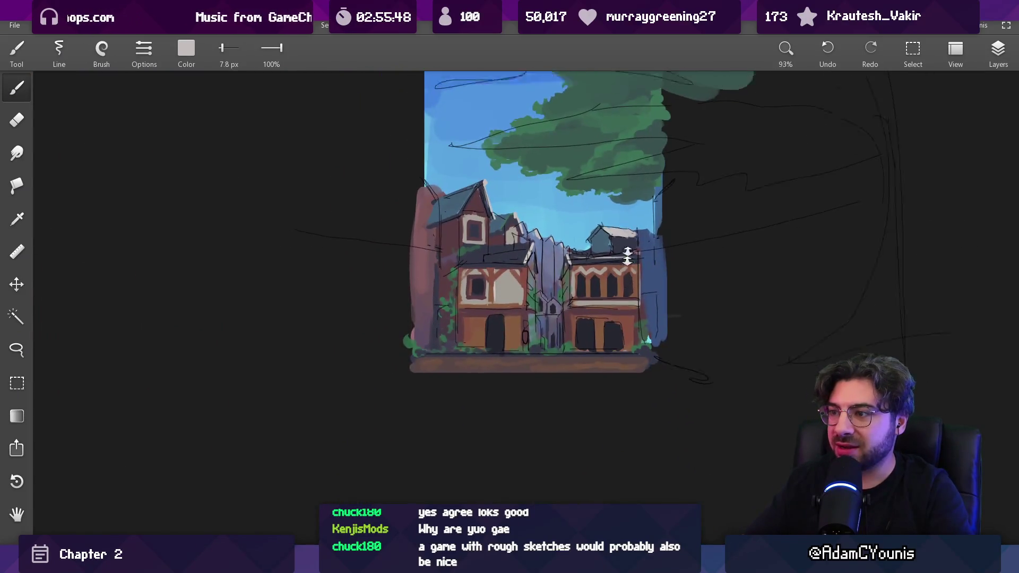
scroll(613, 177, "up", 8)
scroll(613, 176, "up", 3)
left_click(585, 226, "alt")
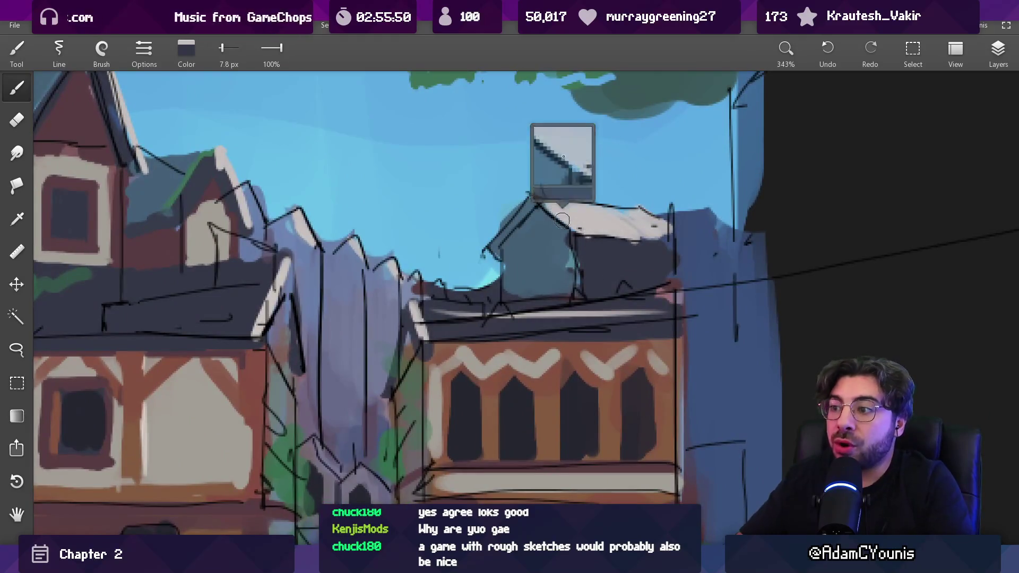
key("bracketleft")
key("bracketleft")
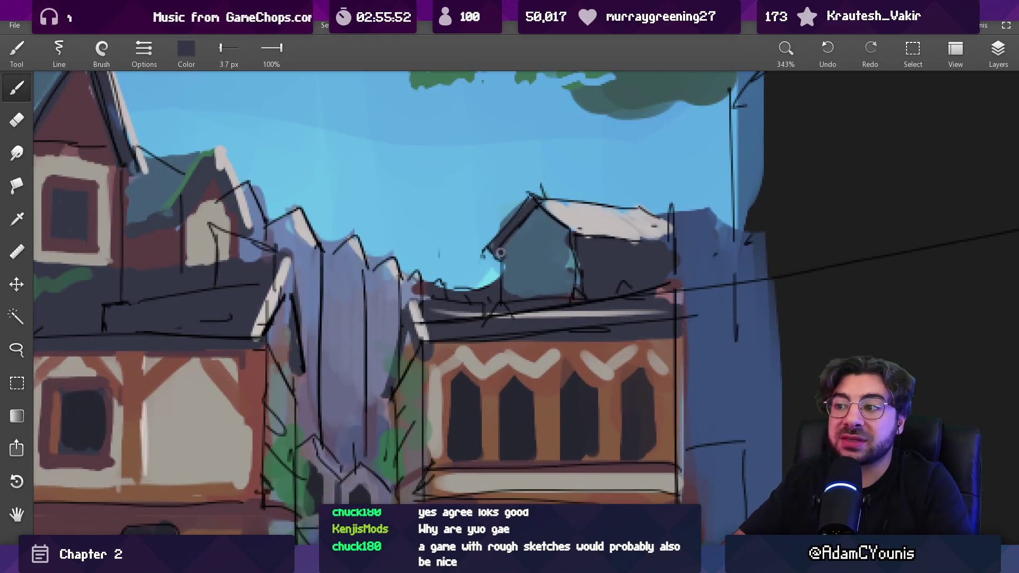
left_click(570, 236, "alt")
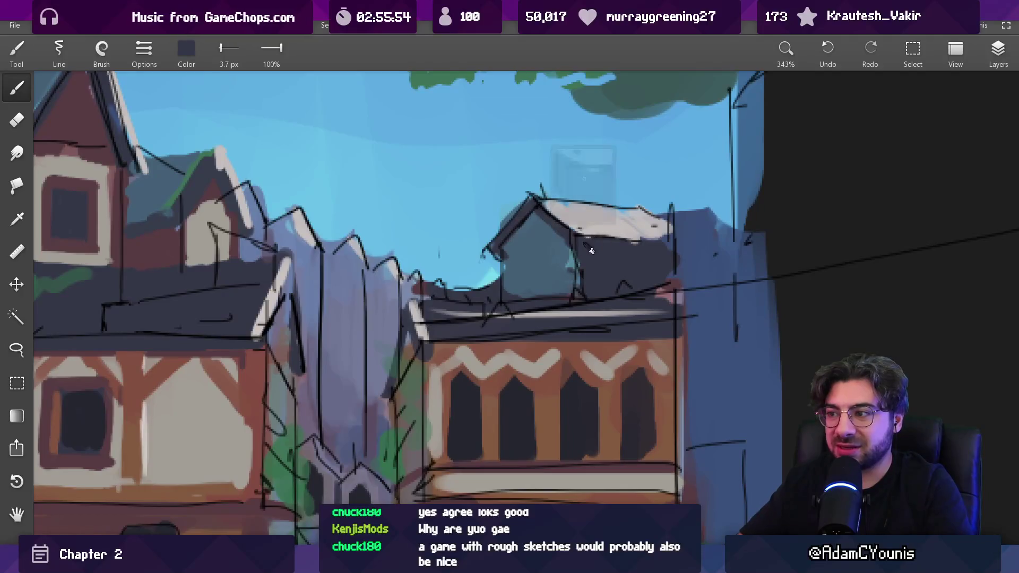
left_click(579, 248, "alt")
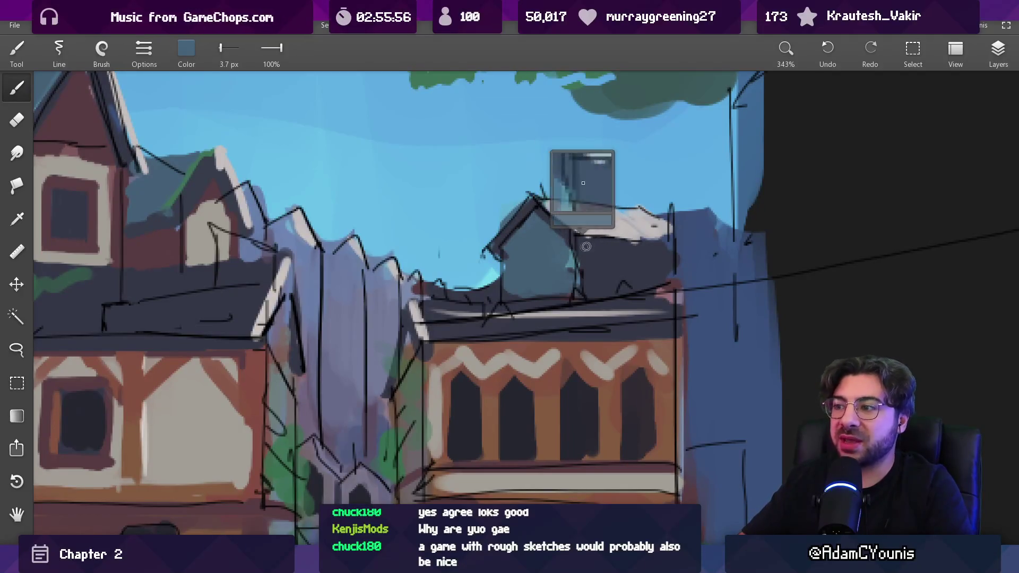
key("bracketright")
key("bracketright")
left_click_drag(581, 245, 592, 244)
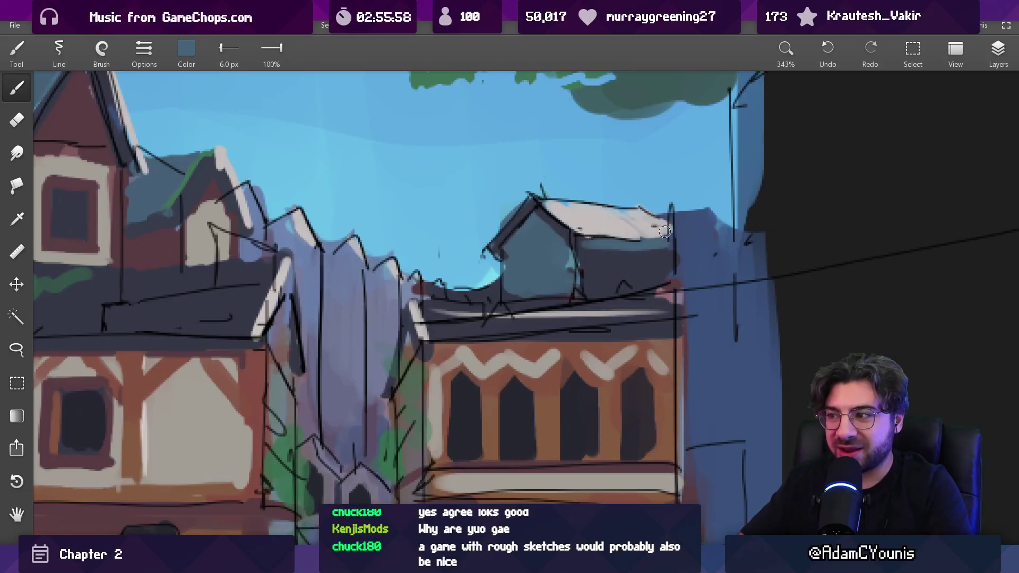
Sample a lavender grey and paint a light lavender stroke beside the dormer roof
scroll(664, 231, "down", 5)
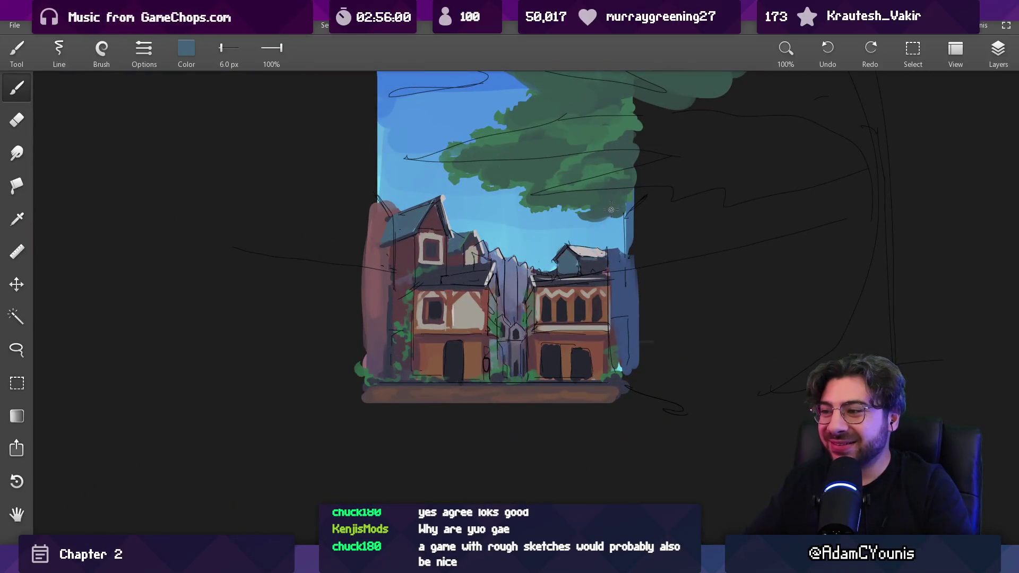
scroll(583, 224, "up", 3)
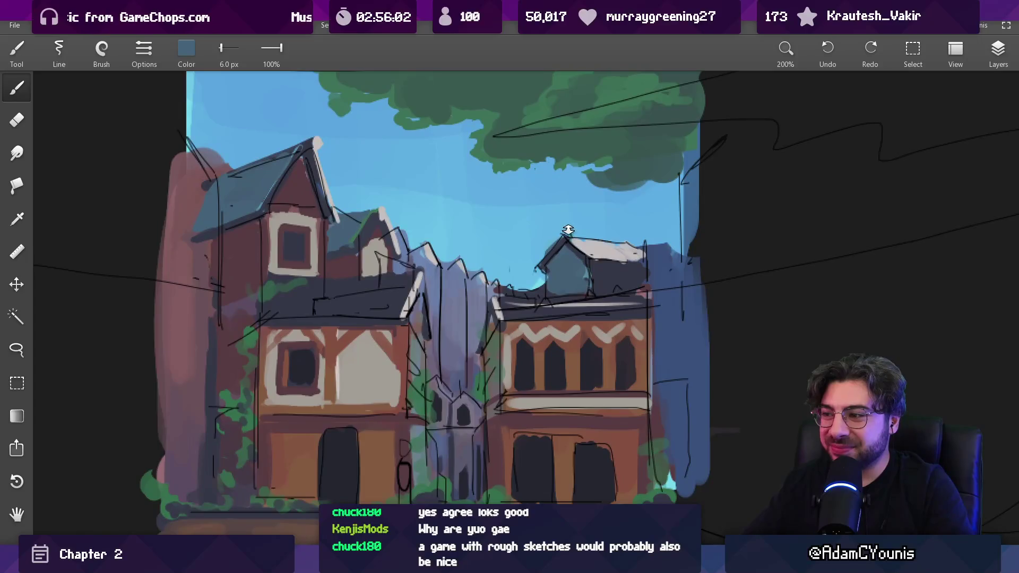
left_click(672, 273)
key("bracketright")
key("bracketright")
key("bracketleft")
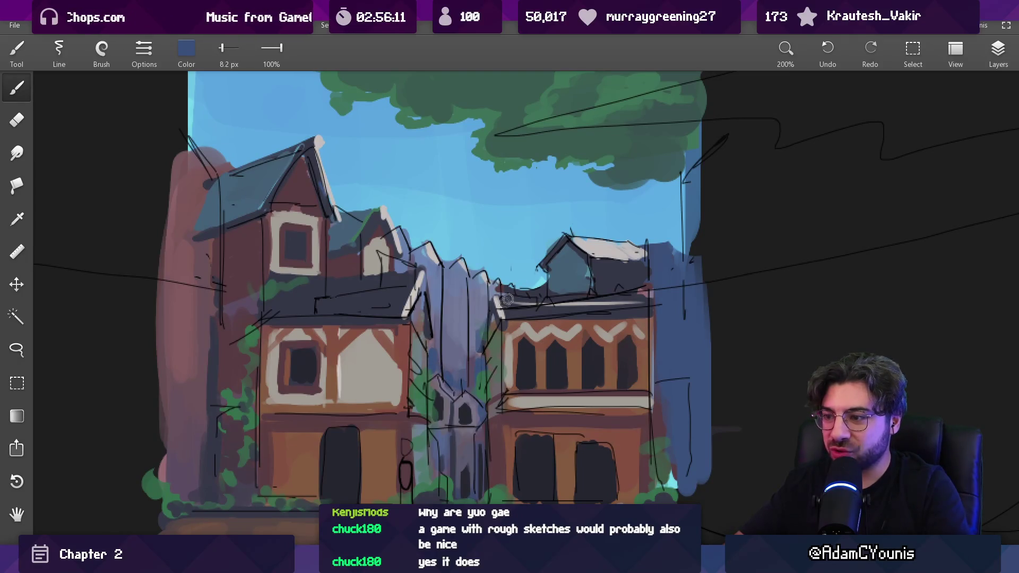
scroll(507, 303, "down", 3)
scroll(508, 302, "up", 5)
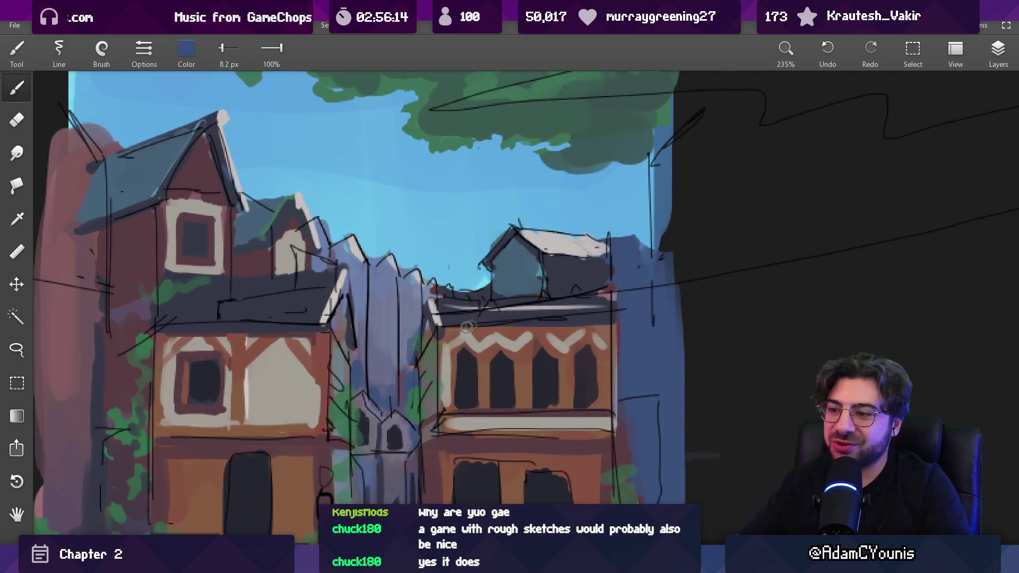
left_click_drag(340, 348, 406, 319)
left_click_drag(619, 268, 629, 254)
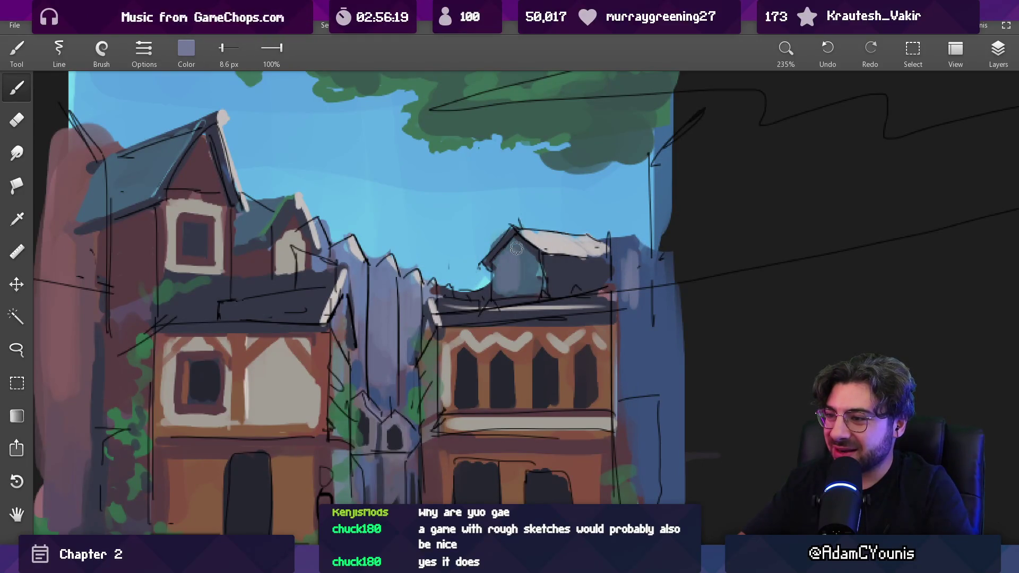
Load the left house's dark red-brown as the paint colour
scroll(567, 273, "down", 8)
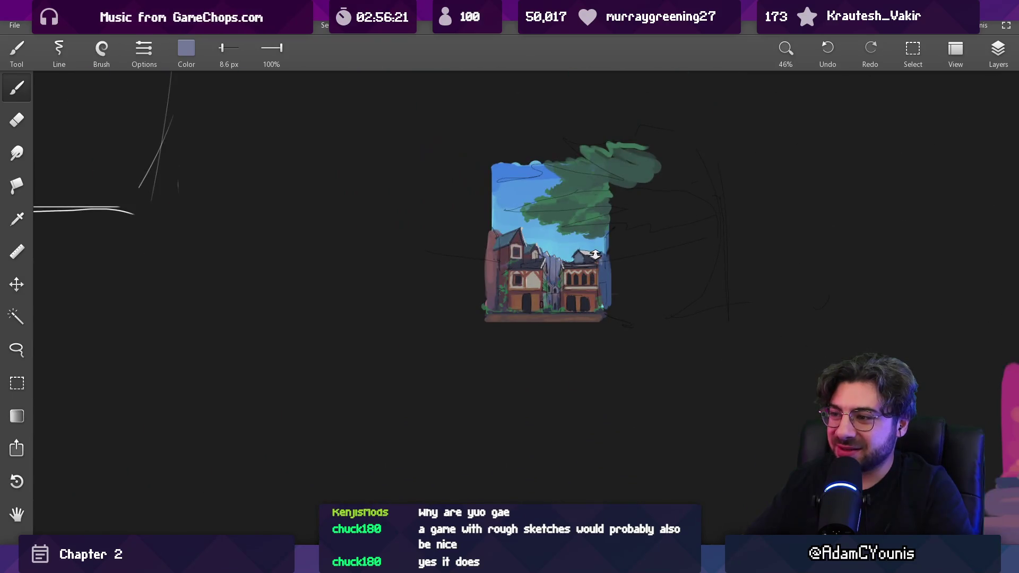
scroll(598, 242, "up", 6)
left_click(318, 175)
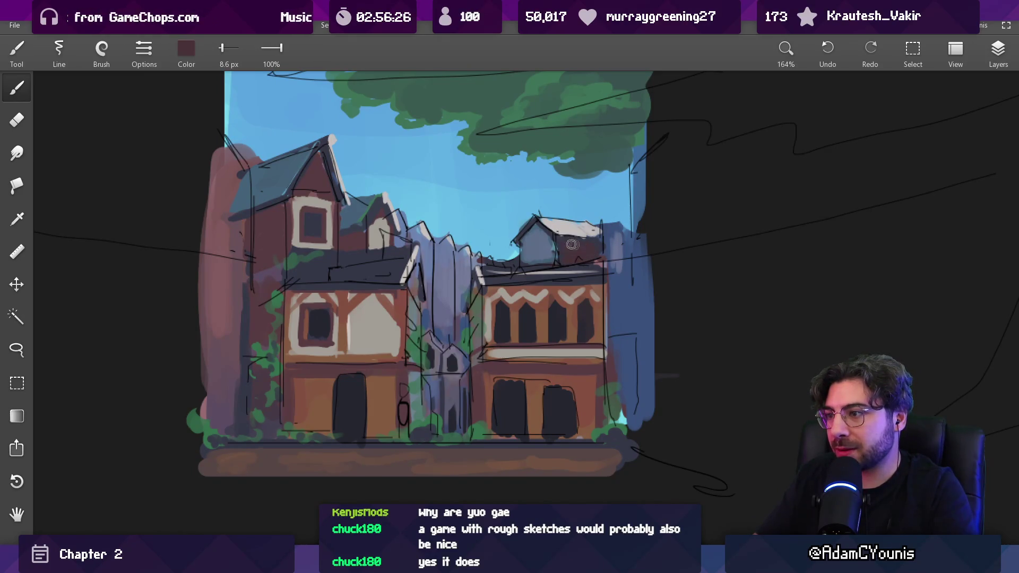
Touch up the left house's upper wall with sampled reddish-brown, darker brown and purple-grey
mouse_move(298, 265)
left_mouse_down()
mouse_move(298, 236)
mouse_move(338, 297)
left_mouse_up()
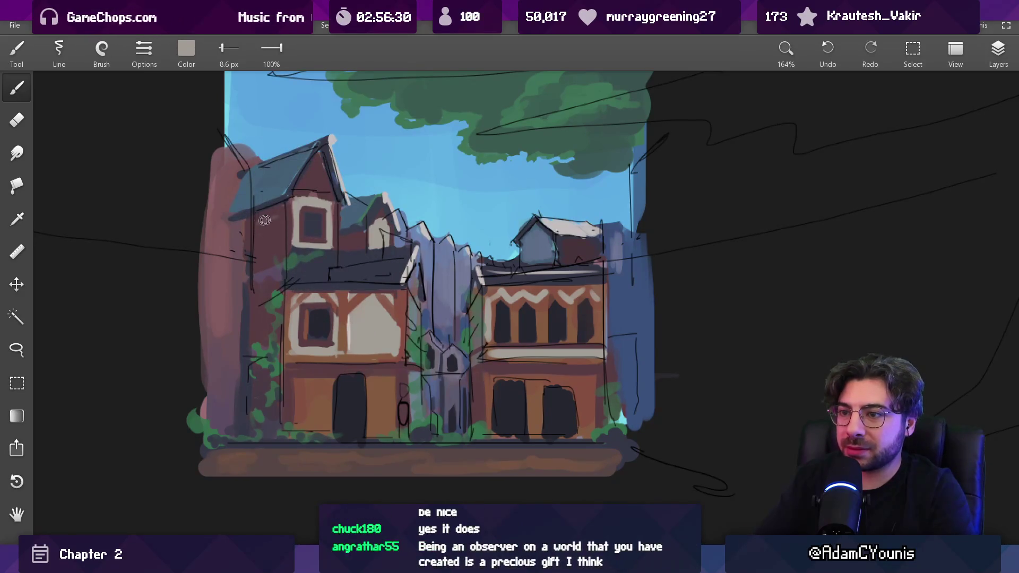
left_click_drag(262, 223, 268, 219)
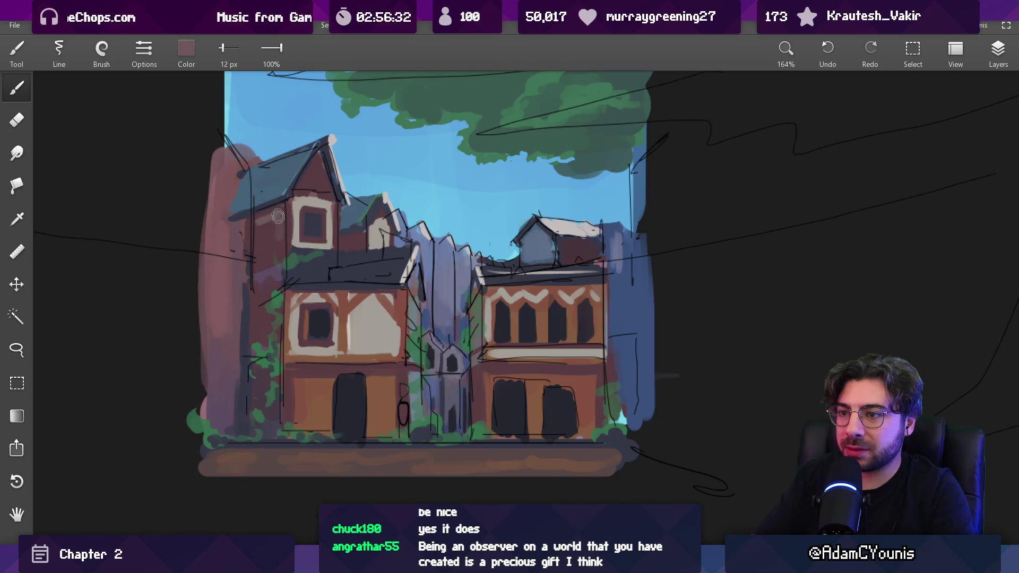
left_click(262, 252)
mouse_move(290, 230)
left_mouse_down()
mouse_move(255, 232)
mouse_move(257, 214)
left_mouse_up()
left_click(318, 204)
left_click_drag(281, 270, 270, 270)
left_click(277, 245)
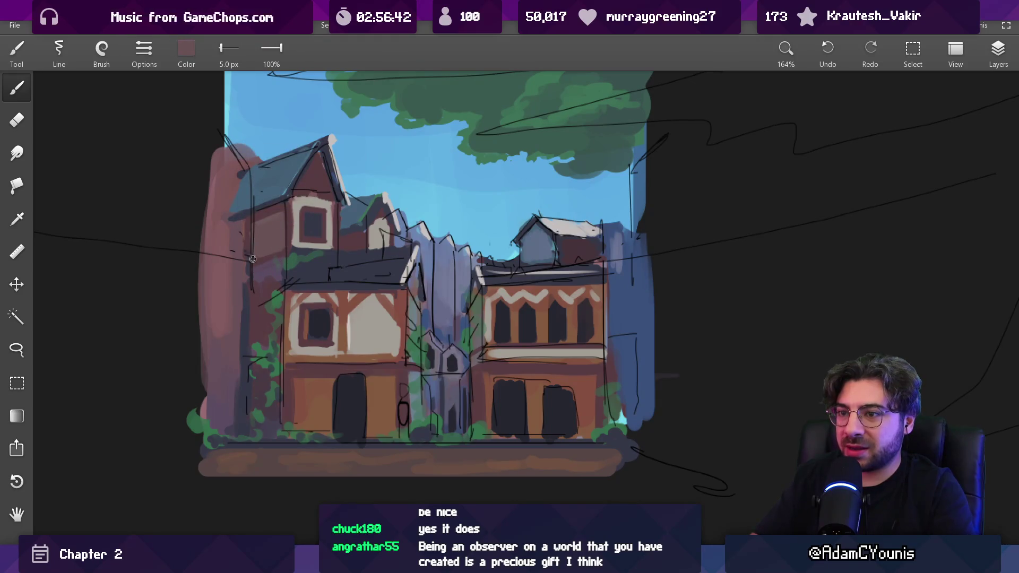
scroll(253, 259, "down", 5)
scroll(276, 239, "up", 8)
left_click(305, 225)
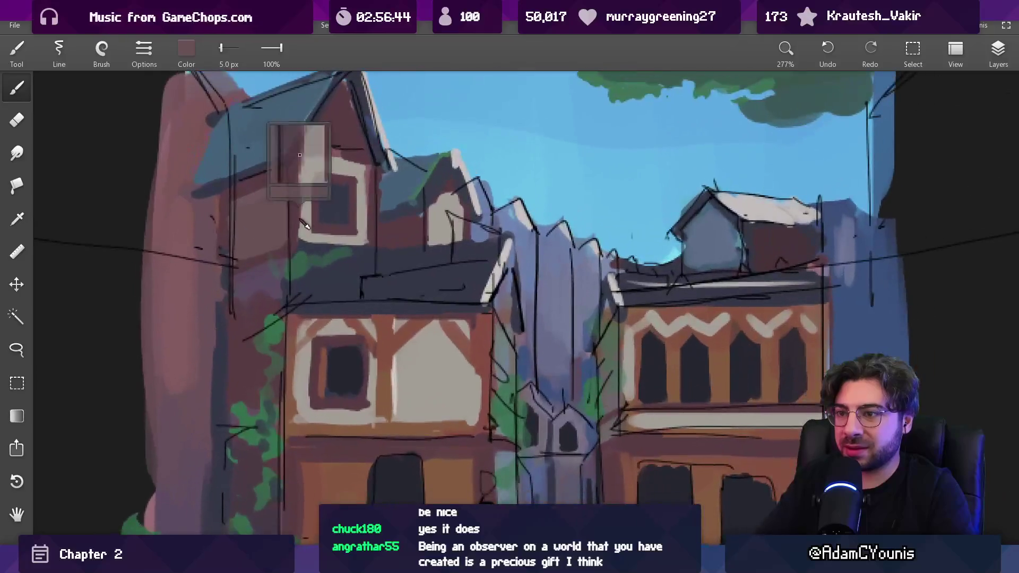
Sample the upper window frame's beige and the roof line's dark navy at a medium brush size
left_click(299, 191)
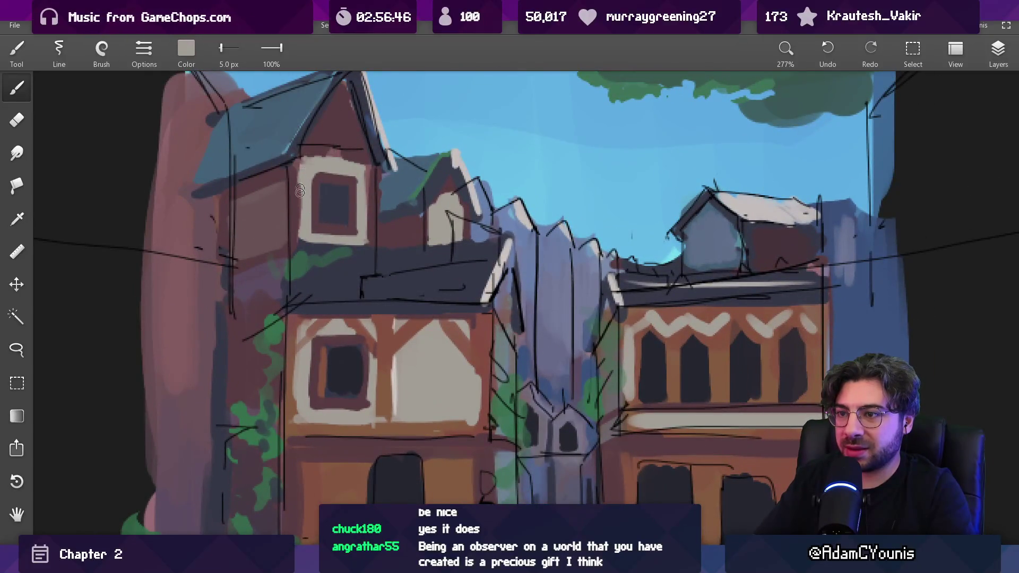
left_click(366, 181)
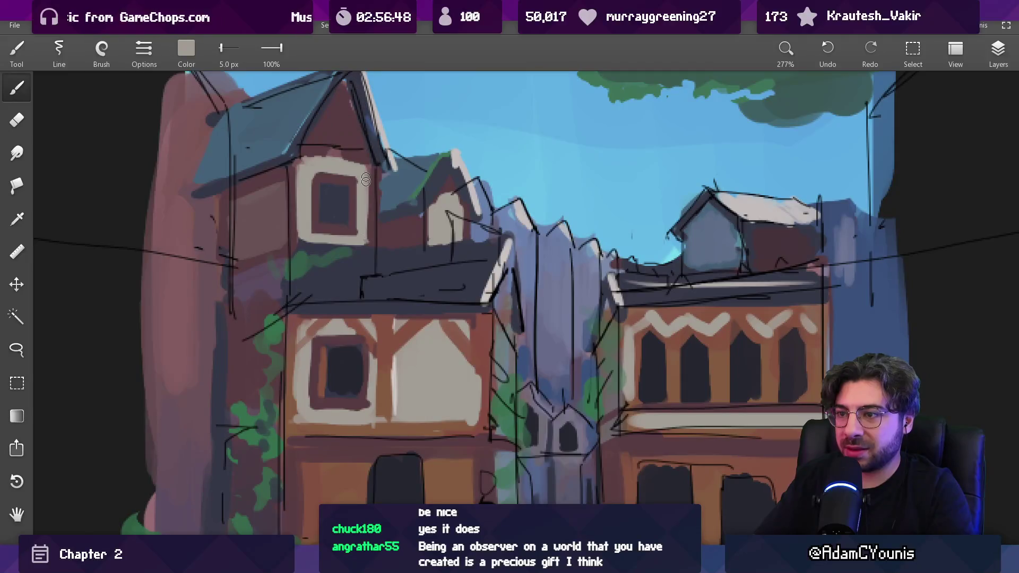
scroll(382, 159, "down", 1)
left_click(364, 140)
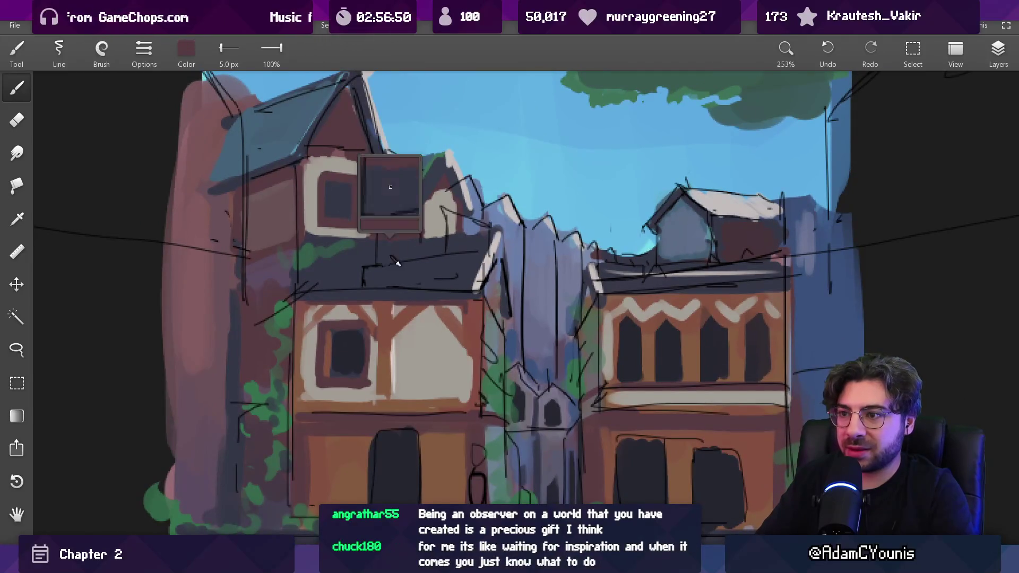
key("bracketright")
key("bracketright")
key("bracketright")
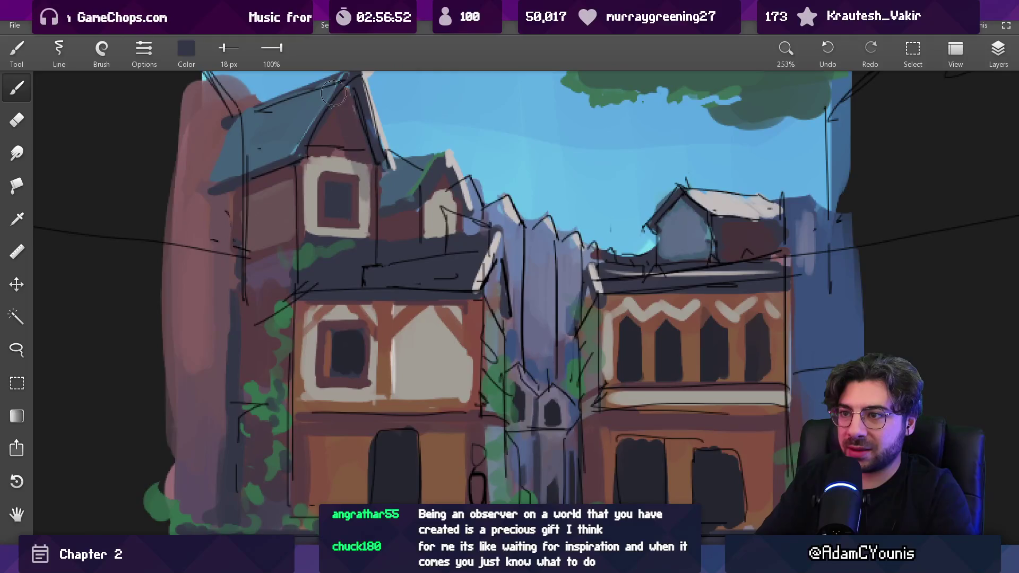
key("bracketleft")
key("bracketleft")
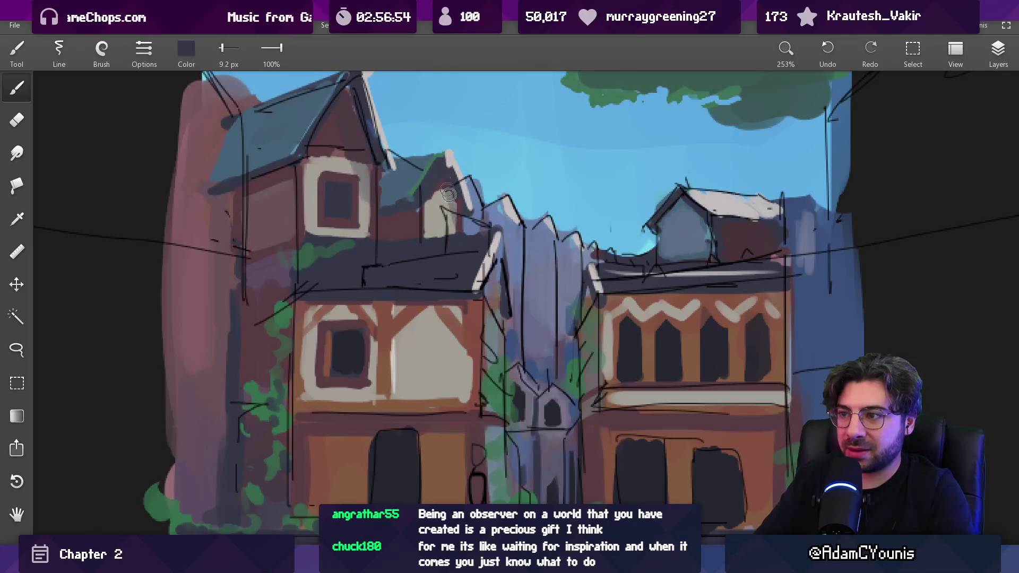
Load the light grey of the white trim with a very fine 2.5 px brush
scroll(440, 265, "down", 1)
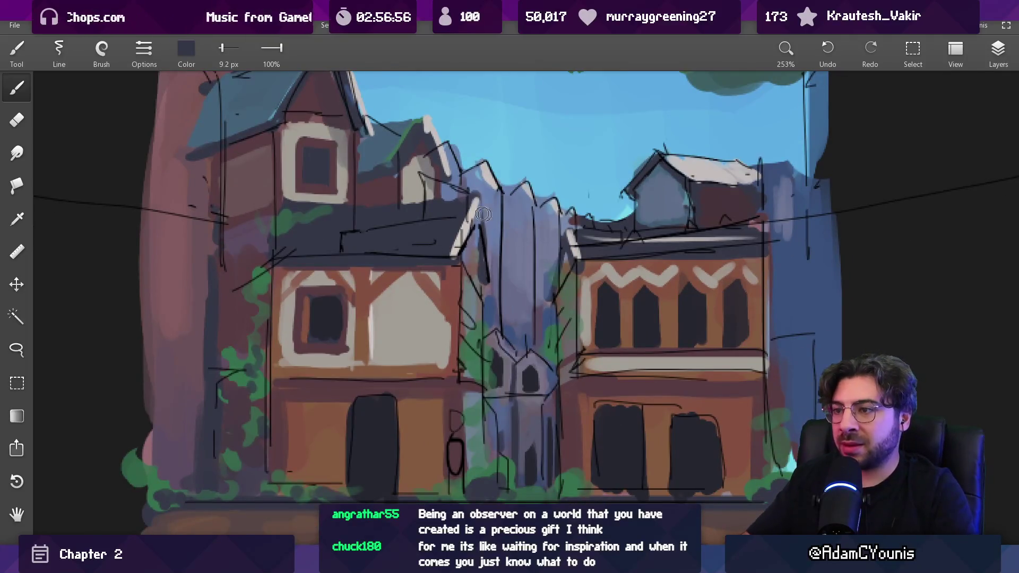
scroll(472, 211, "down", 9)
left_click_drag(472, 211, 441, 230)
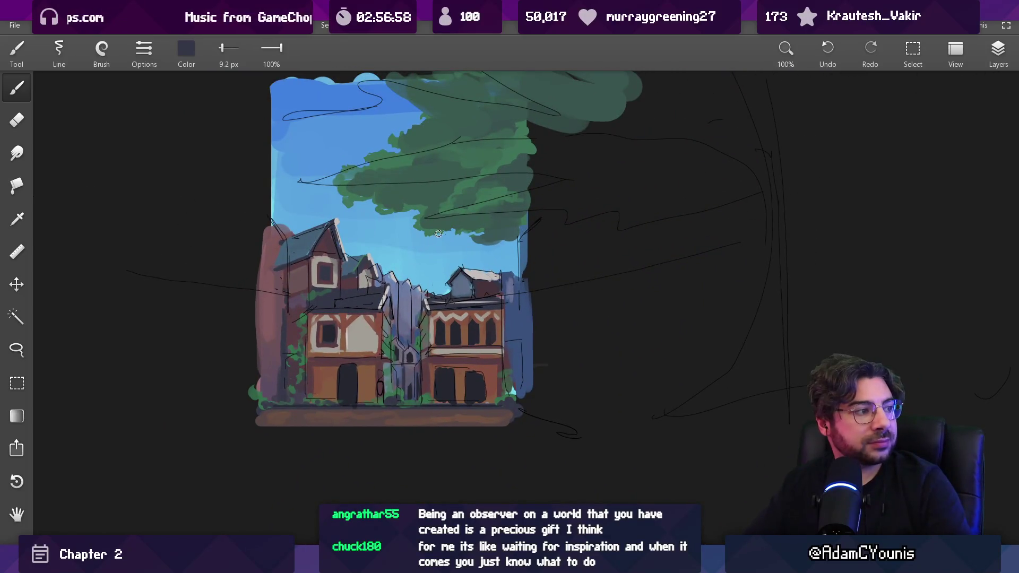
scroll(432, 263, "up", 5)
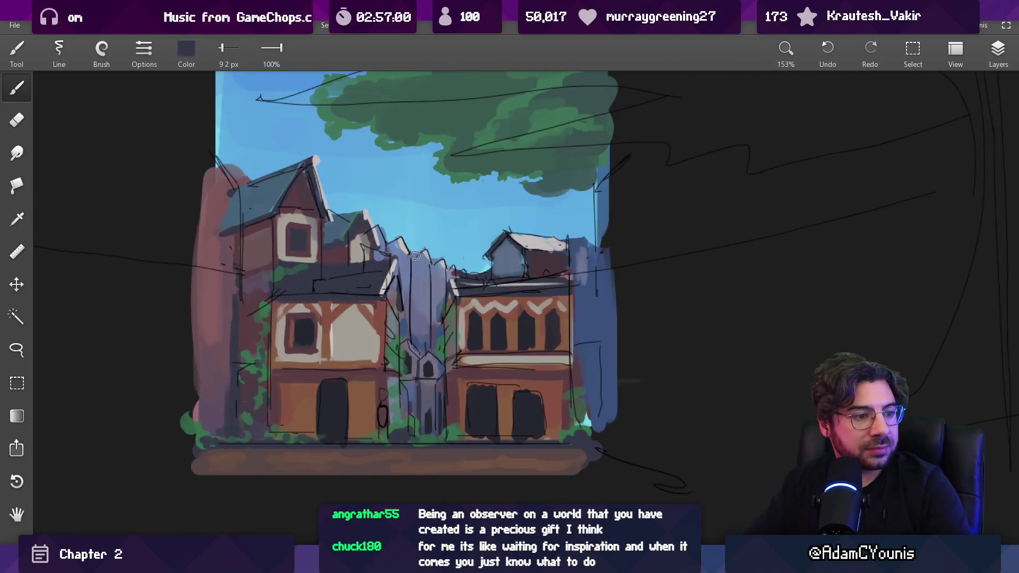
scroll(415, 255, "up", 5)
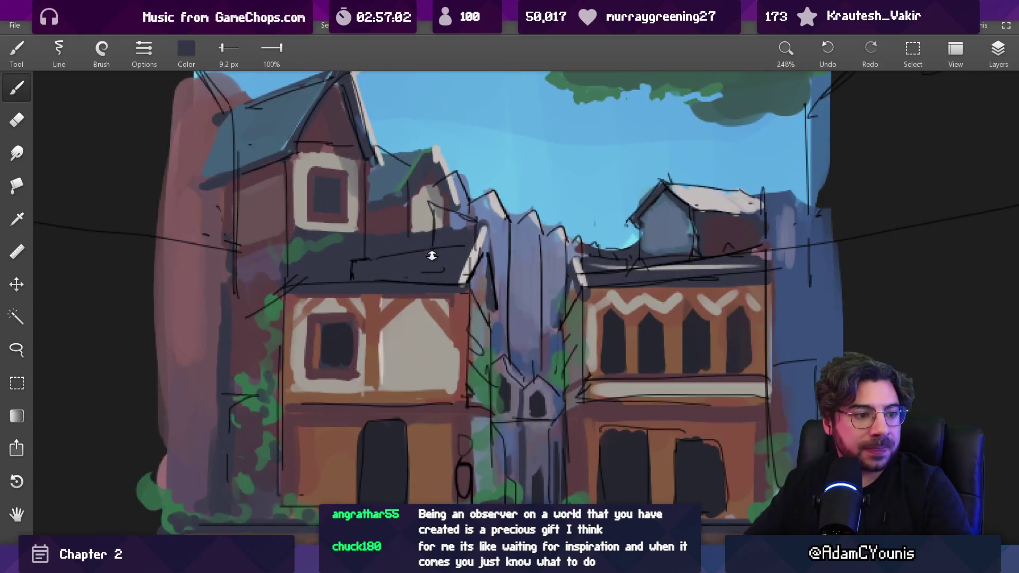
scroll(431, 256, "up", 1)
left_click(484, 257, "alt")
key("bracketleft")
key("bracketleft")
key("bracketleft")
Undo the light grey eave stroke and sample navy, grey-lavender and reddish-brown wall colours
key("ctrl+z")
scroll(447, 227, "down", 5)
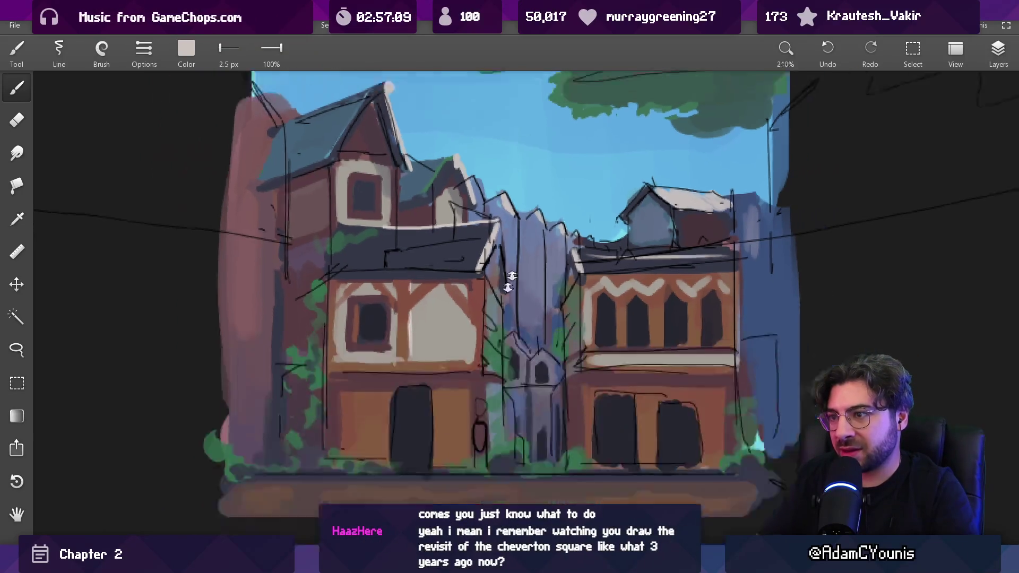
scroll(427, 253, "up", 4)
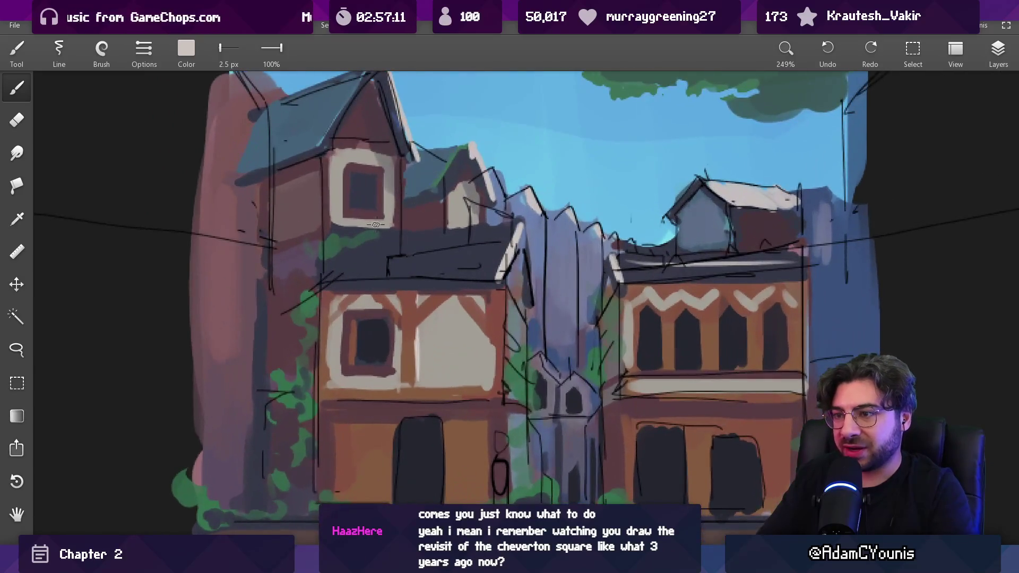
left_click(496, 277, "alt")
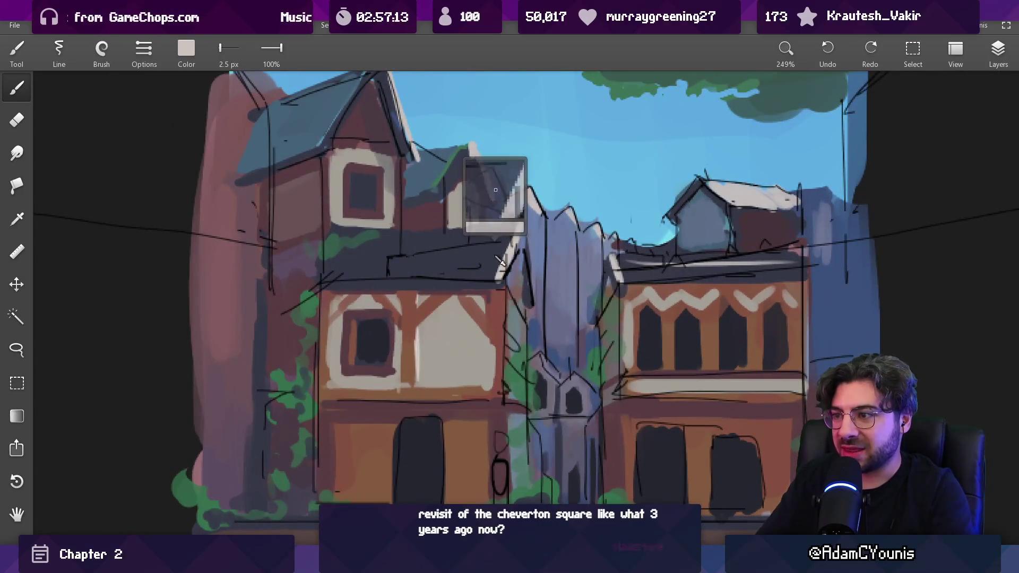
key("bracketright")
key("bracketright")
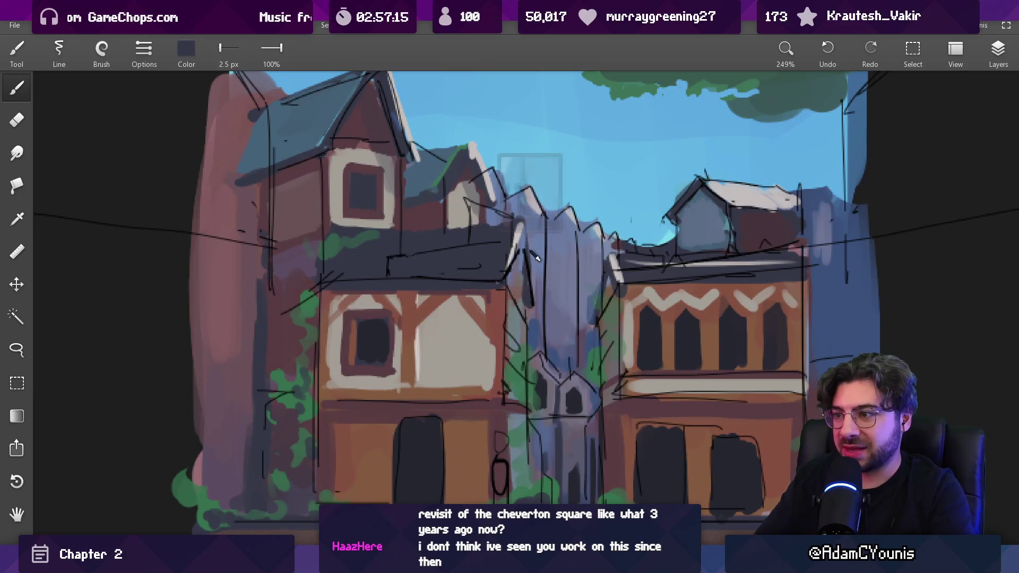
left_click(523, 227, "alt")
left_click(530, 275, "alt")
mouse_move(519, 256)
left_mouse_down()
mouse_move(495, 340)
mouse_move(505, 414)
left_mouse_up()
Paint dark maroon strokes along the left house's edge beside the central tower, brush at 3.5 px
left_click_drag(503, 292, 503, 402)
left_click_drag(521, 325, 525, 355)
key("bracketleft")
key("bracketleft")
key("bracketleft")
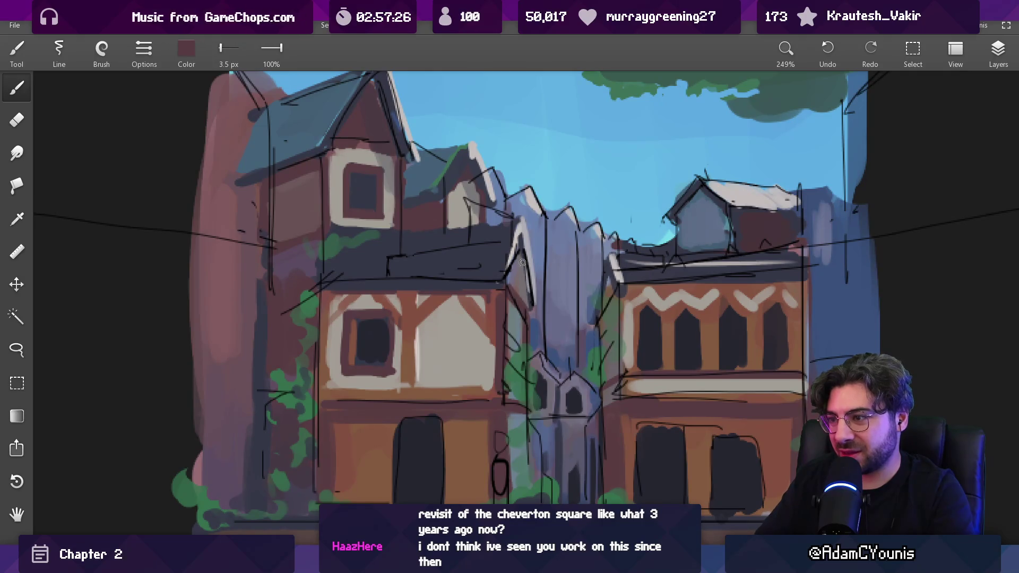
scroll(543, 234, "down", 2)
left_click(990, 63)
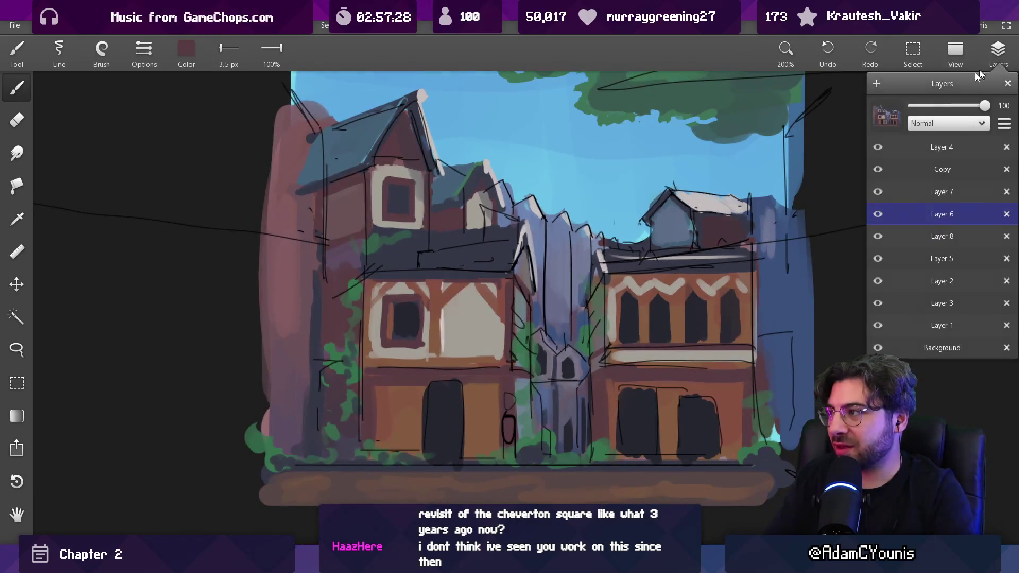
Erase the stray stroke across the dark wall, then toggle Layer 7's foliage off and back on
key("e")
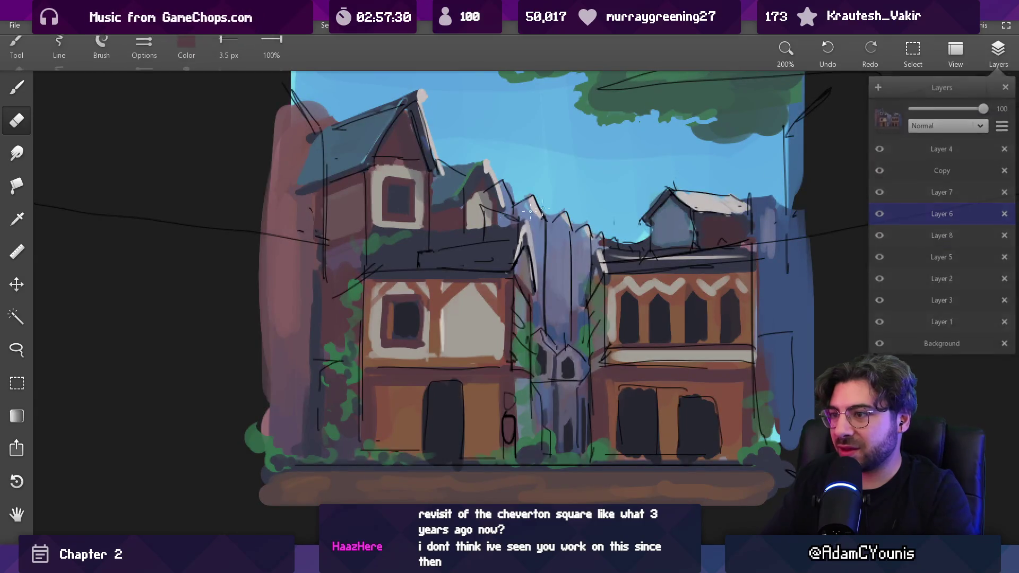
left_click_drag(445, 251, 436, 247)
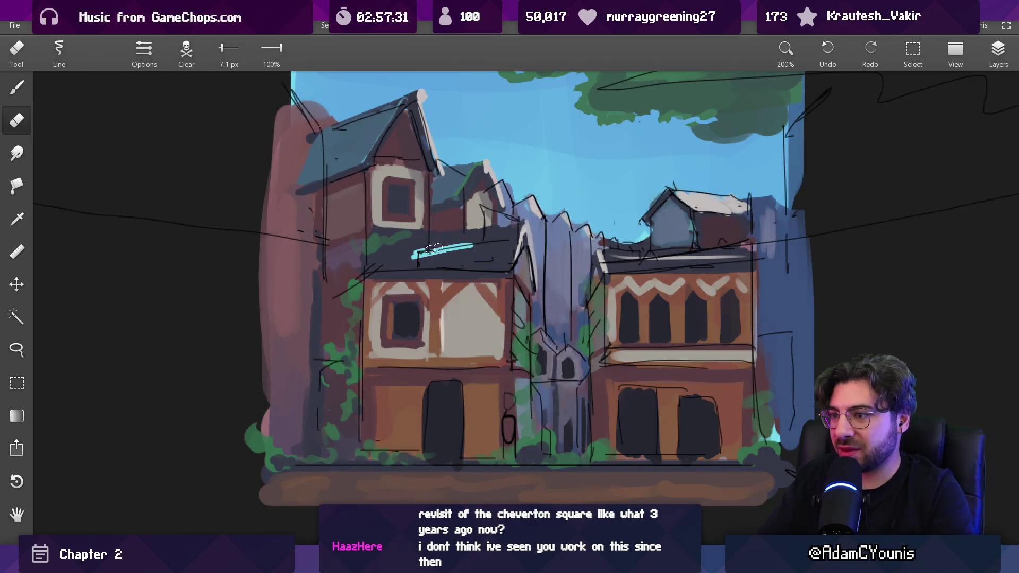
left_click(997, 50)
left_click(878, 192)
left_click(878, 192)
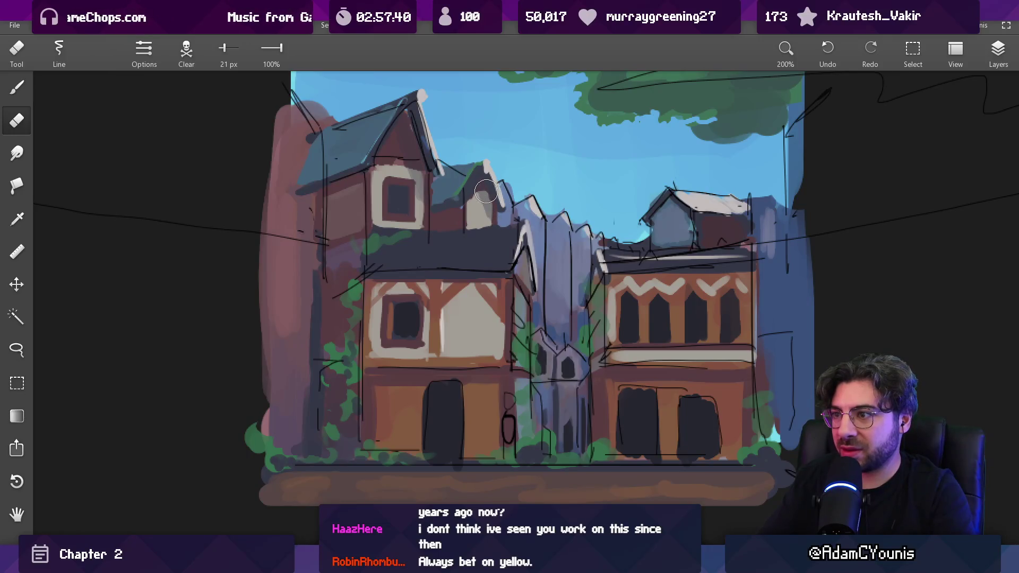
Zoom out and bring up Windows search
scroll(485, 191, "down", 5)
scroll(464, 218, "up", 3)
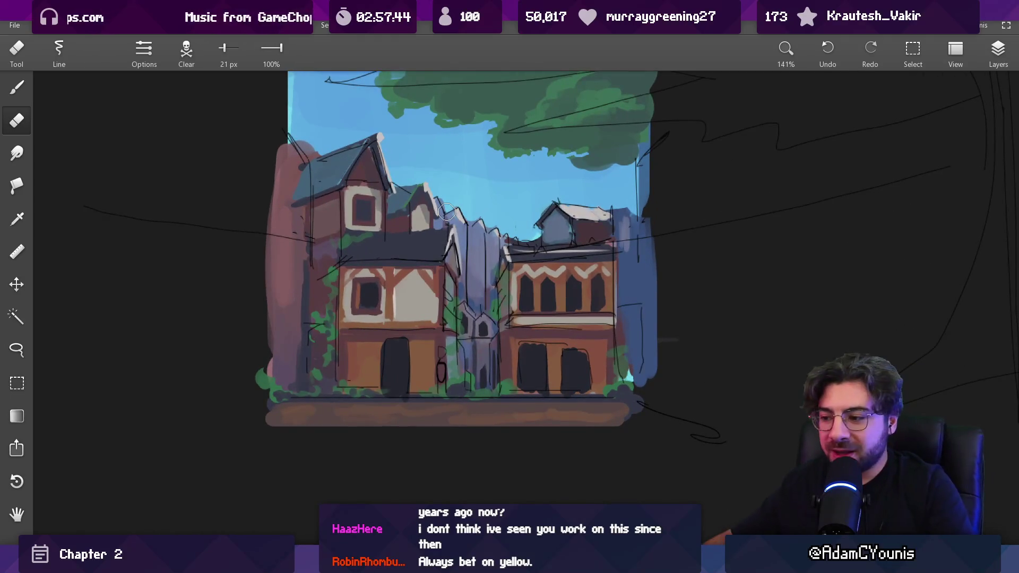
key("super")
type("vs code")
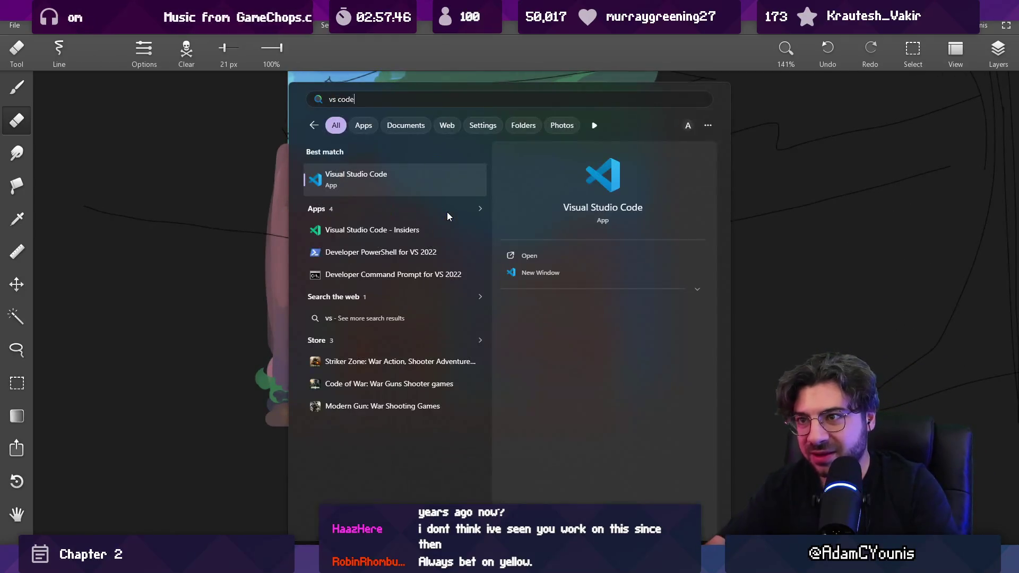
key("Return")
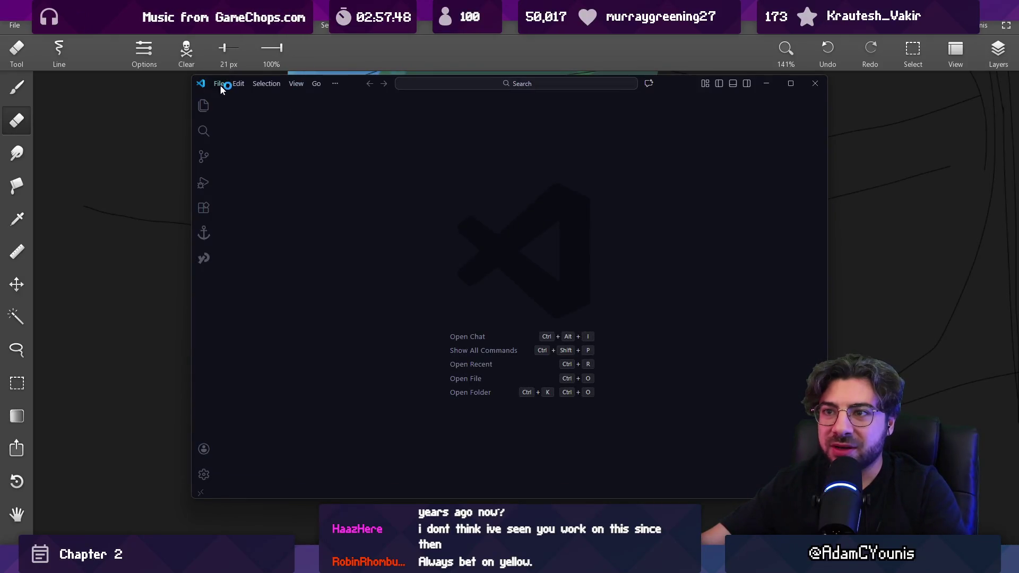
left_click(220, 84)
mouse_move(325, 193)
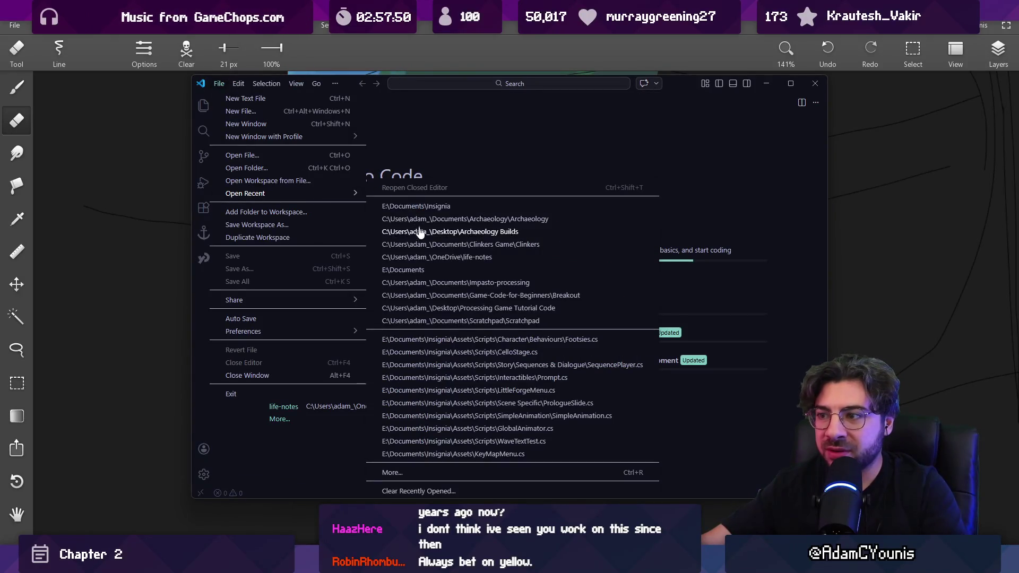
left_click(425, 244)
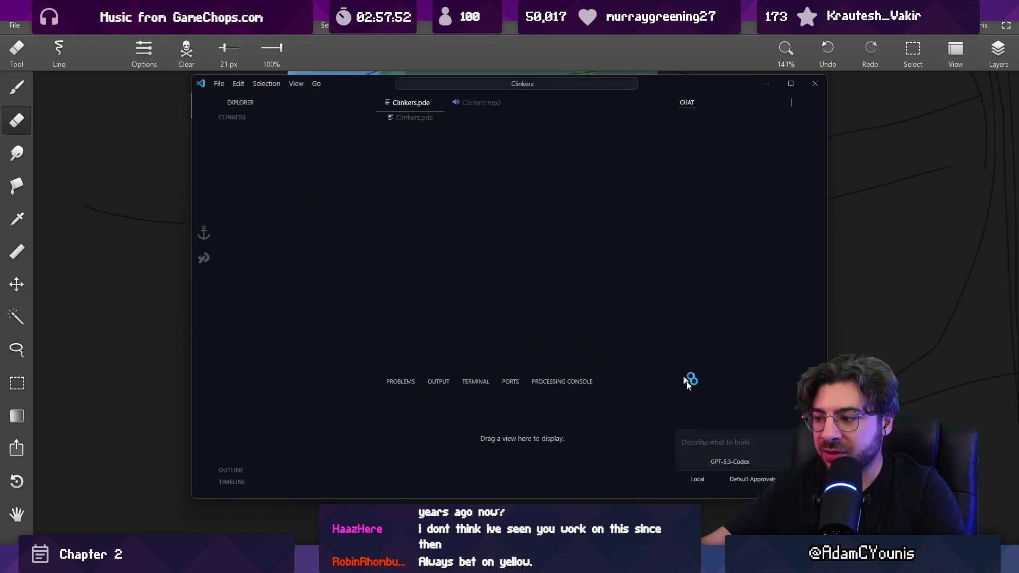
key("alt+Tab")
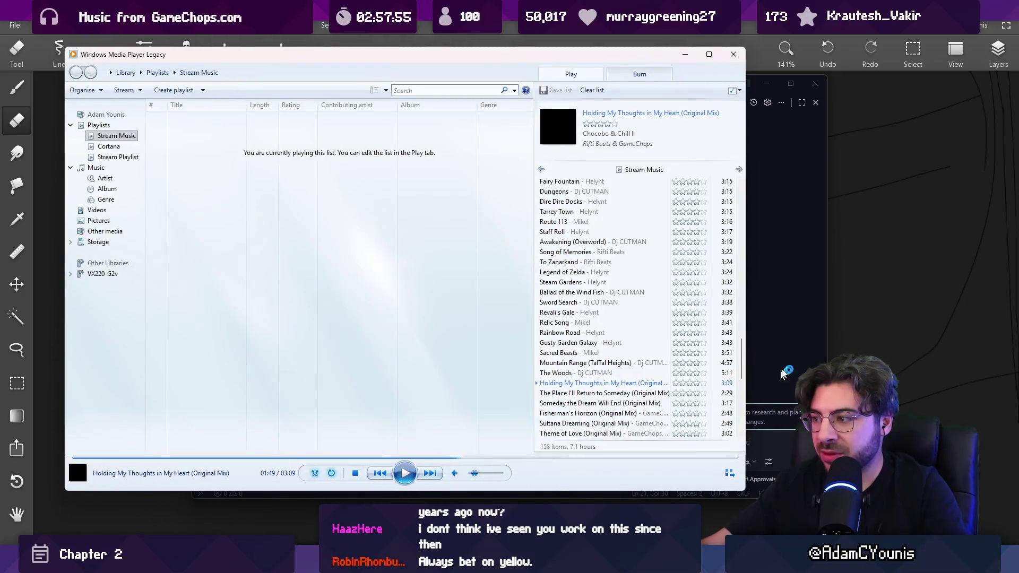
key("alt+Tab")
left_click(490, 297)
key("ctrl+p")
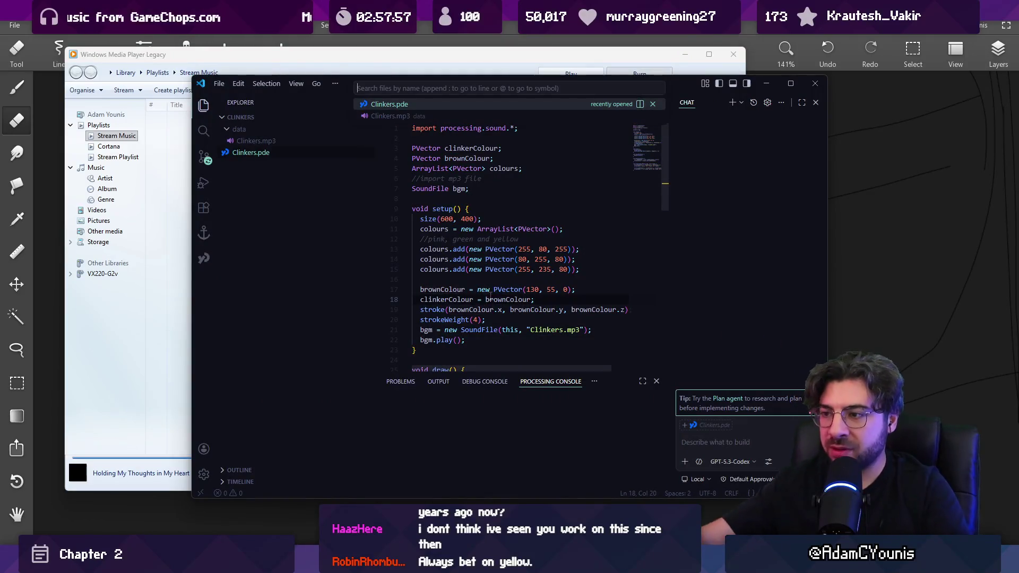
key("Return")
key("ctrl+shift+b")
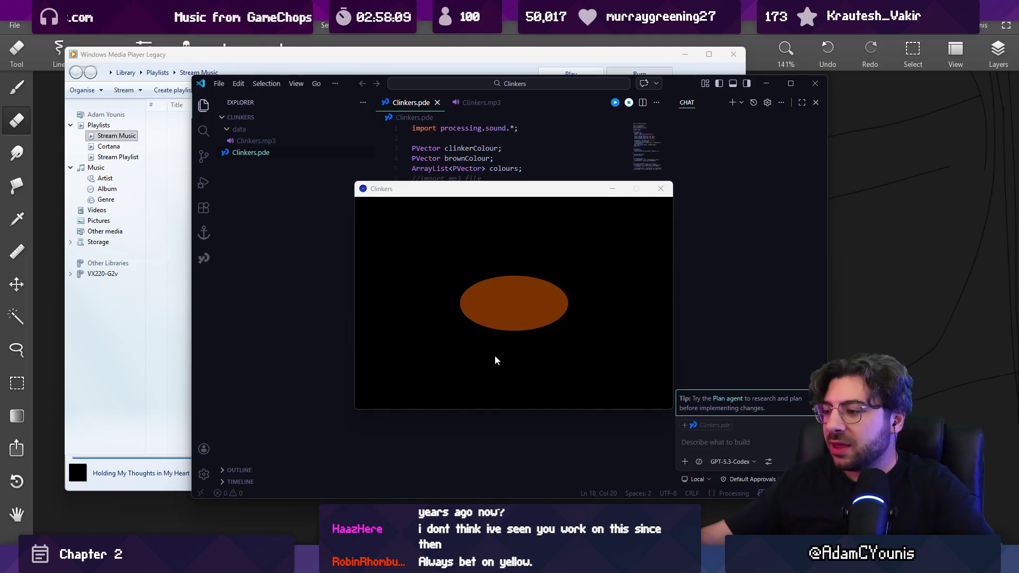
left_click_drag(479, 196, 422, 191)
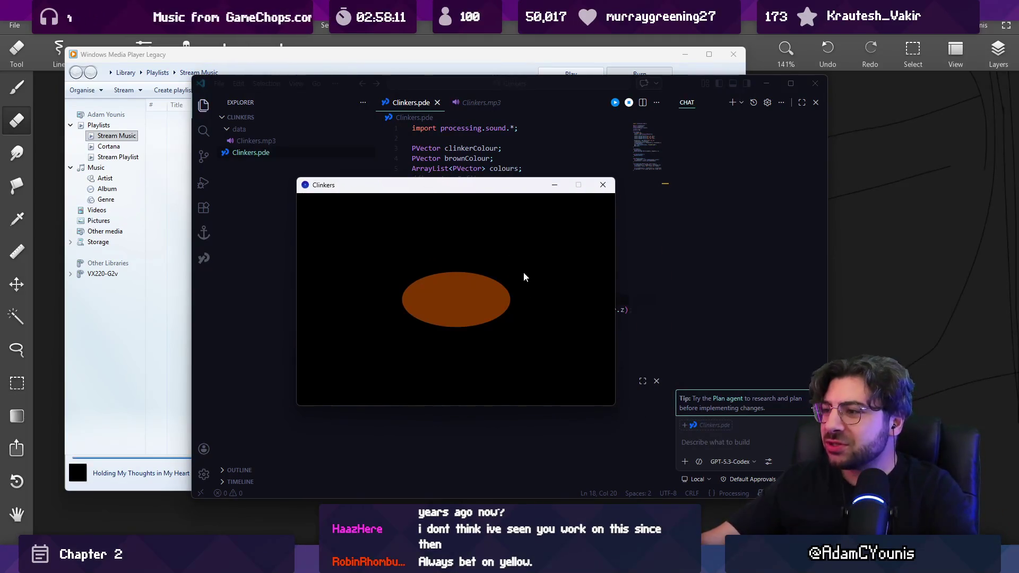
left_click(491, 307)
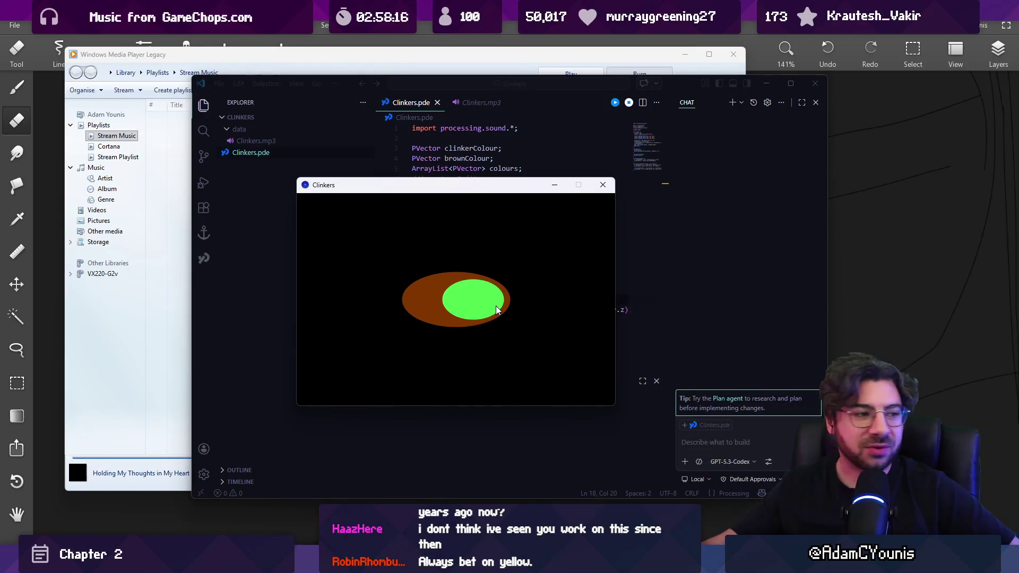
left_click(602, 186)
left_click(815, 84)
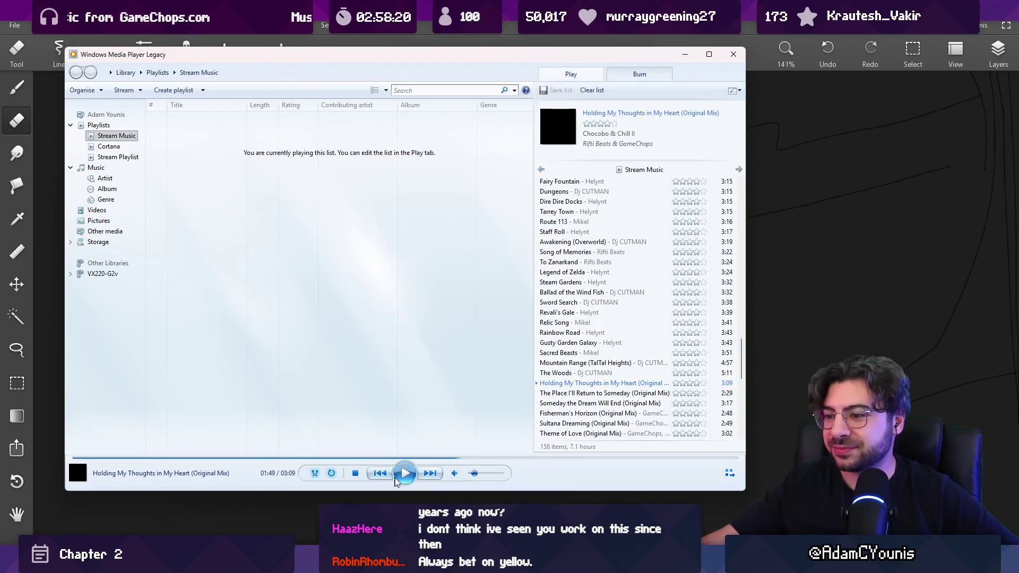
left_click(685, 54)
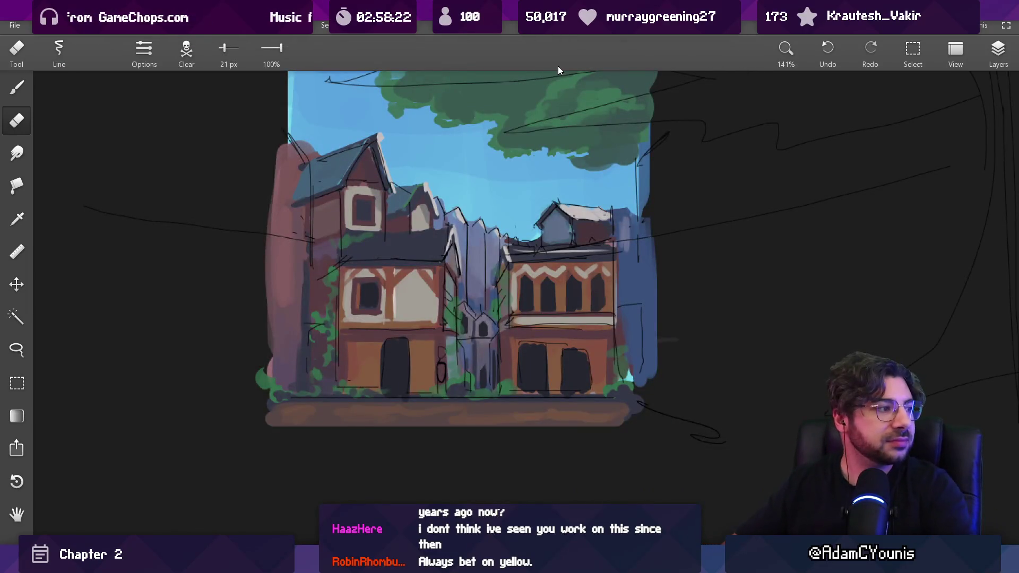
Touch up the central tower's shading with sampled dark navy and near-black green at a 5 px brush
left_click_drag(473, 327, 466, 320)
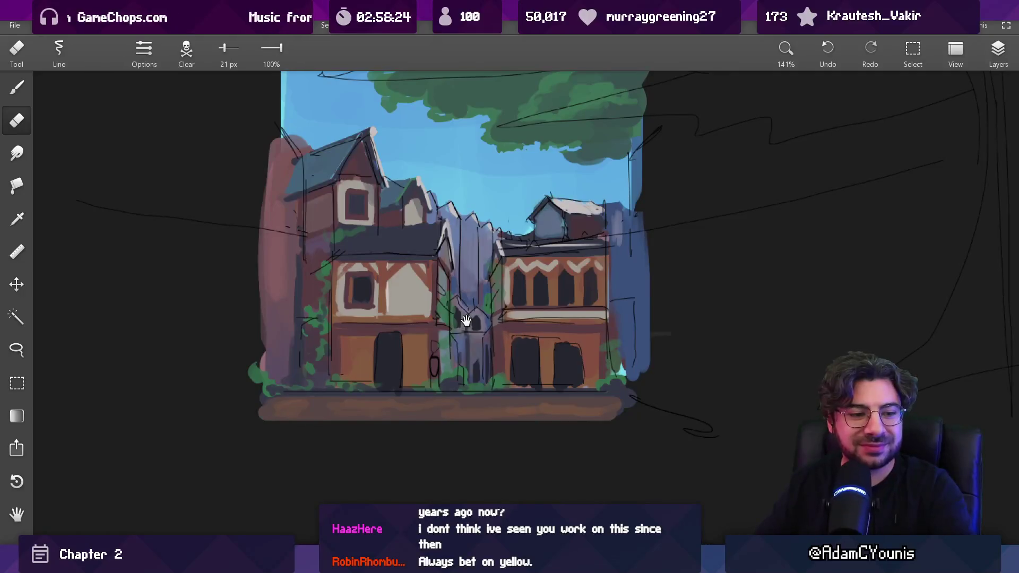
scroll(488, 286, "up", 5)
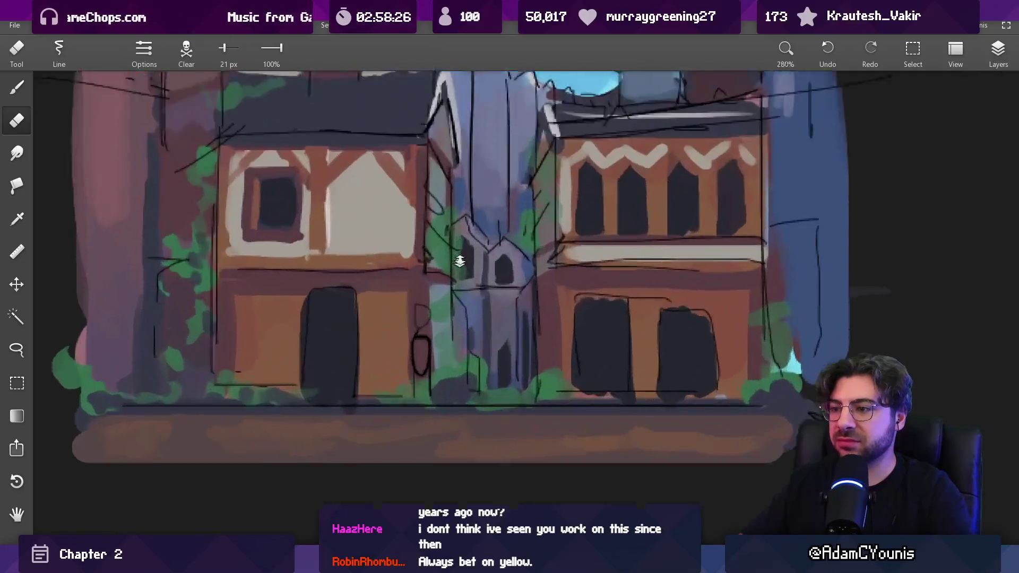
key("b")
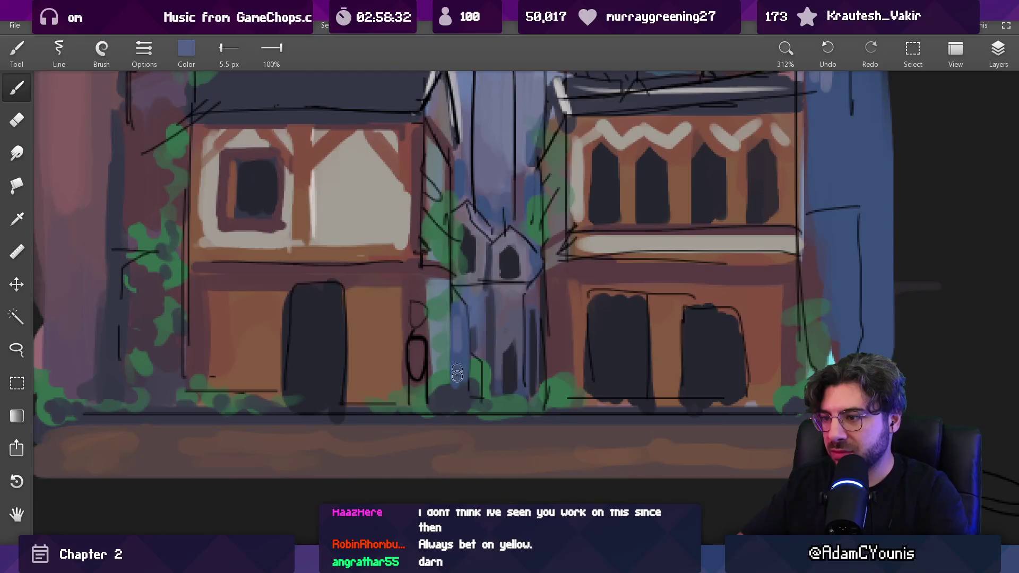
left_click(456, 331, "alt")
key("bracketleft")
key("bracketleft")
key("bracketright")
key("bracketright")
key("bracketright")
key("bracketright")
left_click(446, 396, "alt")
scroll(483, 347, "down", 5)
scroll(508, 340, "up", 3)
left_click_drag(508, 340, 507, 270)
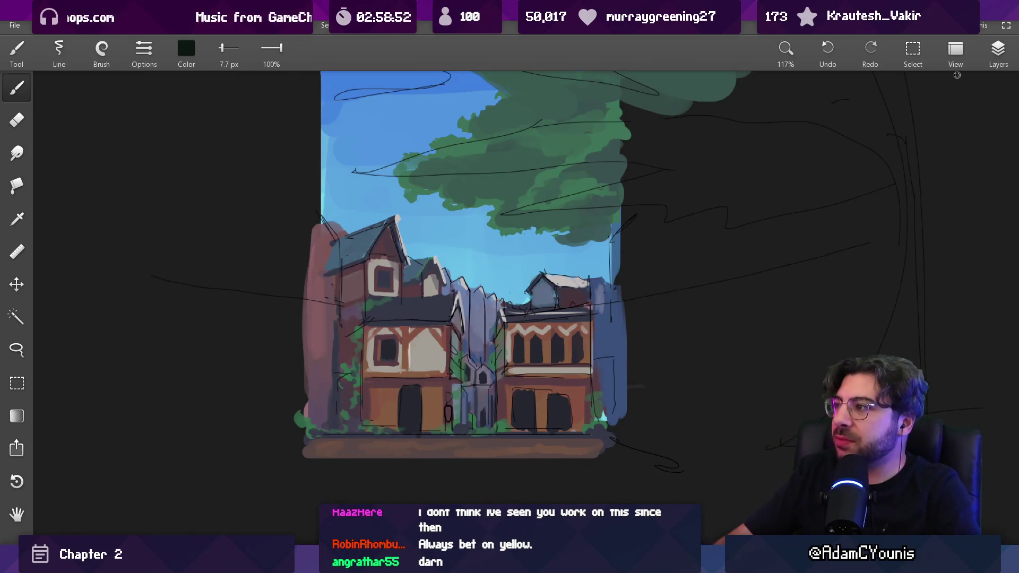
Compare layers by toggling their visibility, then select the sky layer, Layer 5
left_click(998, 52)
left_click(877, 215)
left_click(877, 215)
left_click(878, 237)
left_click(878, 237)
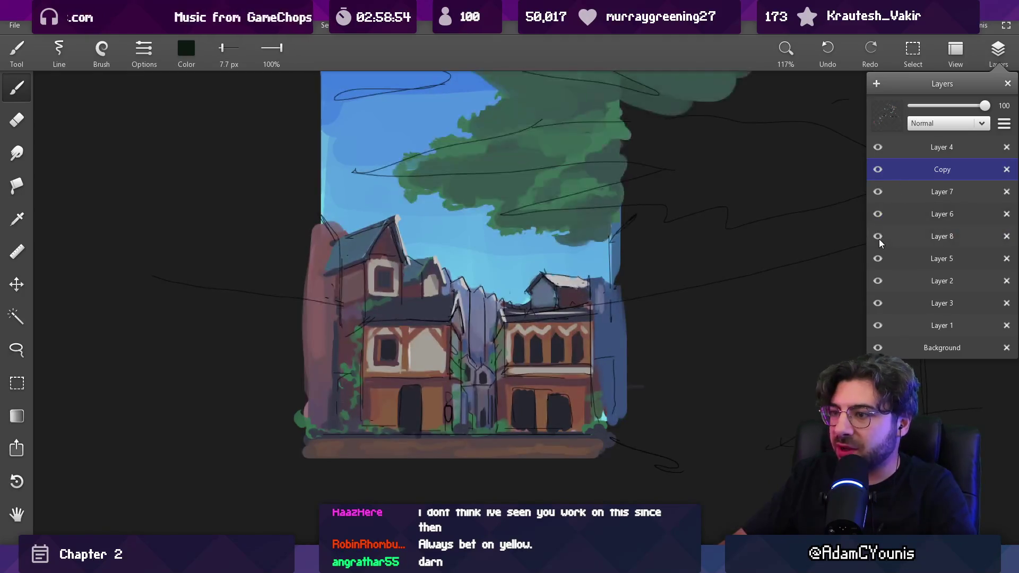
left_click(878, 239)
left_click(878, 261)
left_click(879, 261)
left_click(878, 237)
left_click(892, 260)
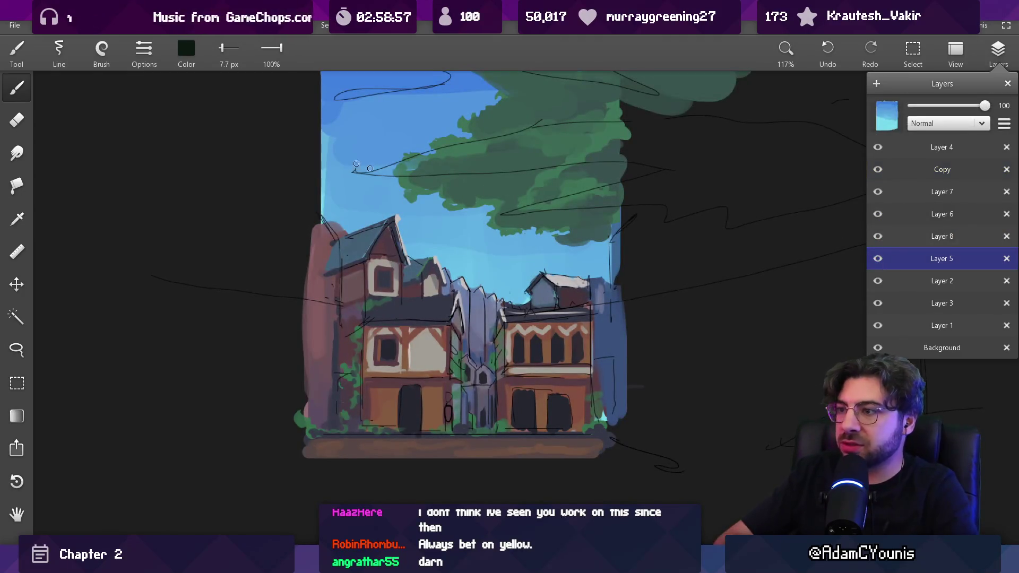
Apply Hue & saturation to the sky with Saturation 58% and Hue -2°
left_click(59, 26)
mouse_move(127, 164)
left_click(214, 186)
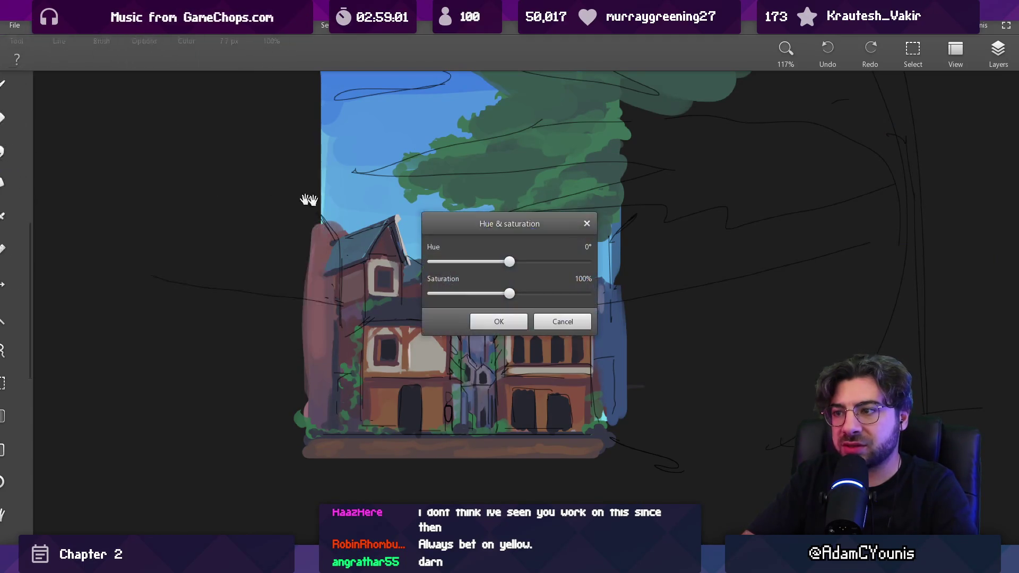
left_click_drag(530, 220, 838, 201)
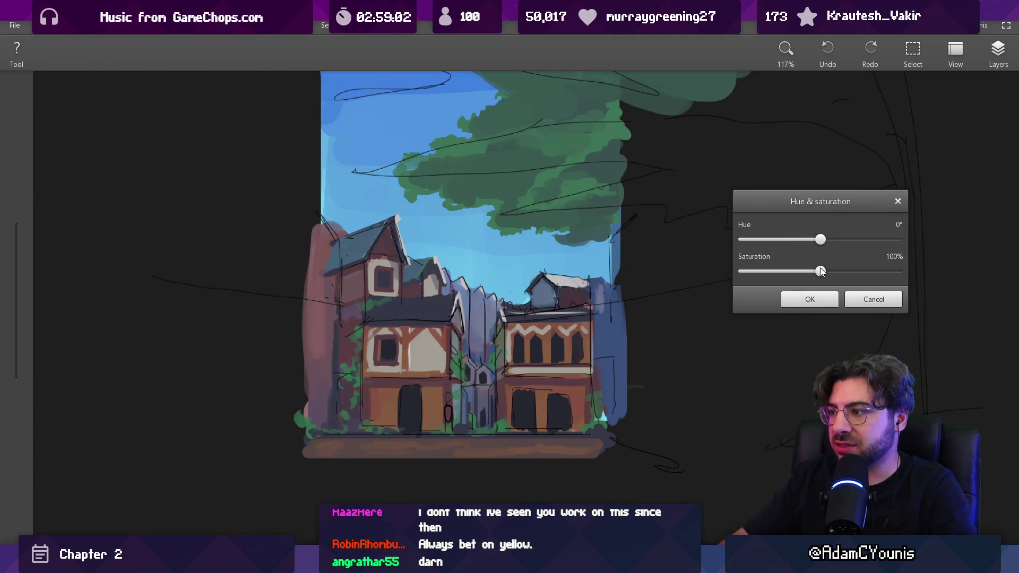
left_click(786, 271)
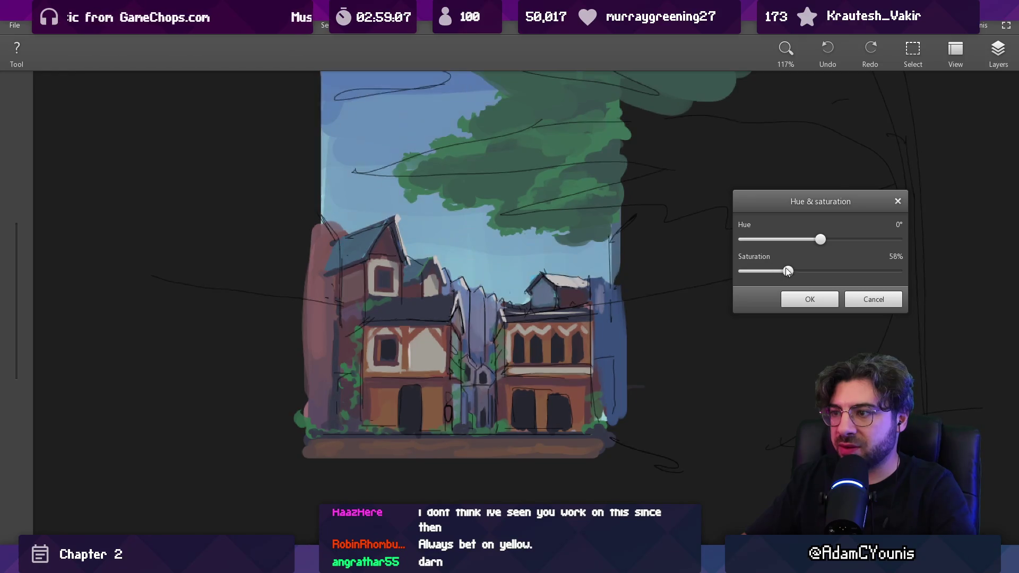
left_click_drag(808, 240, 815, 240)
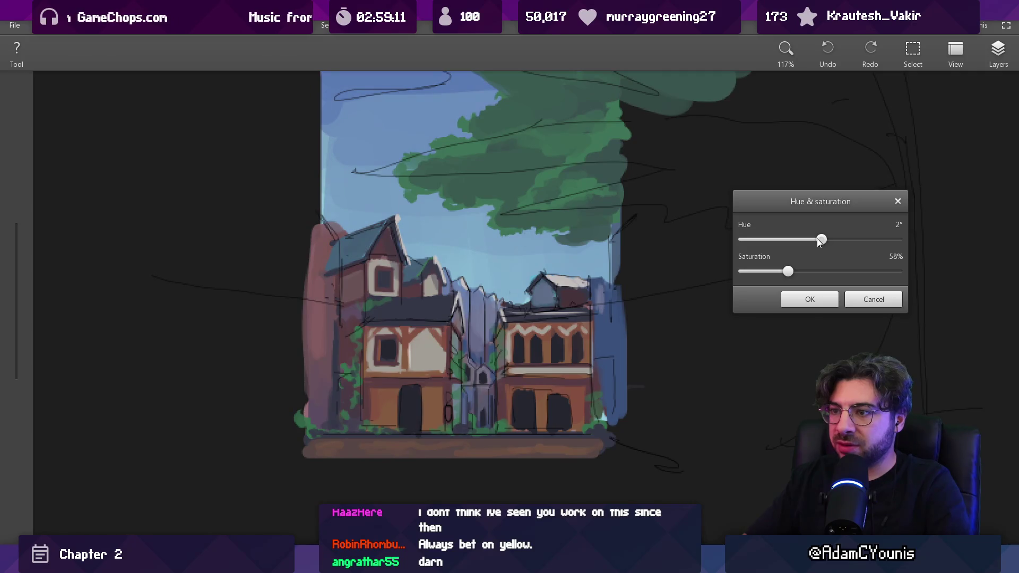
left_click(801, 298)
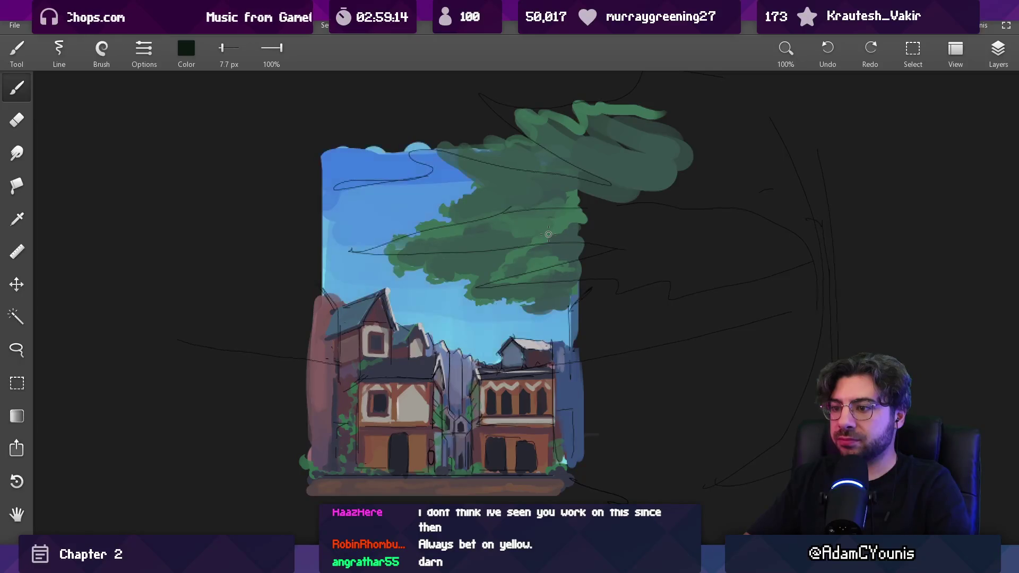
Zoom in on the left house's lower wall and sample its brown with a 12 px brush
left_click_drag(522, 306, 523, 283)
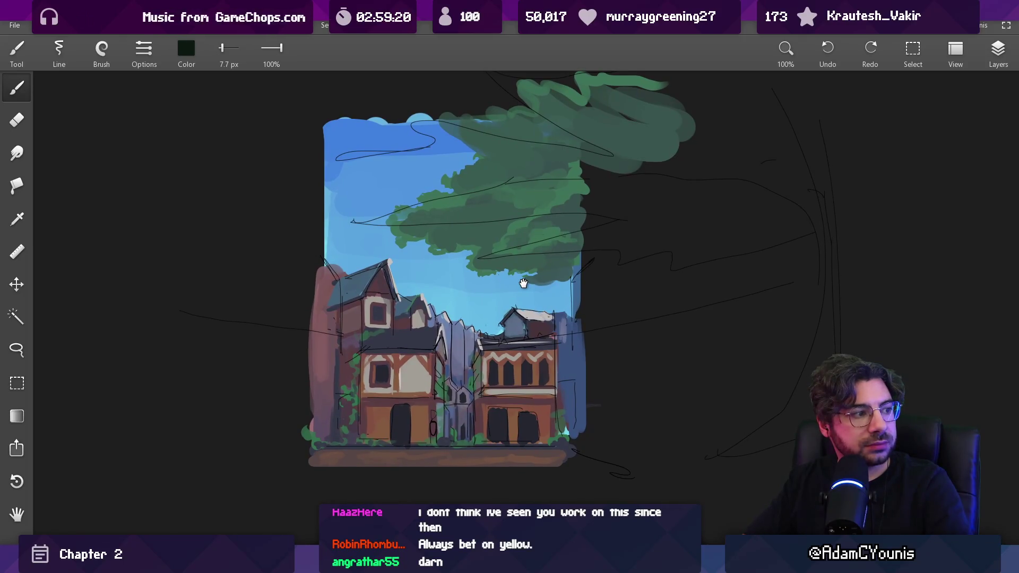
scroll(523, 282, "up", 5)
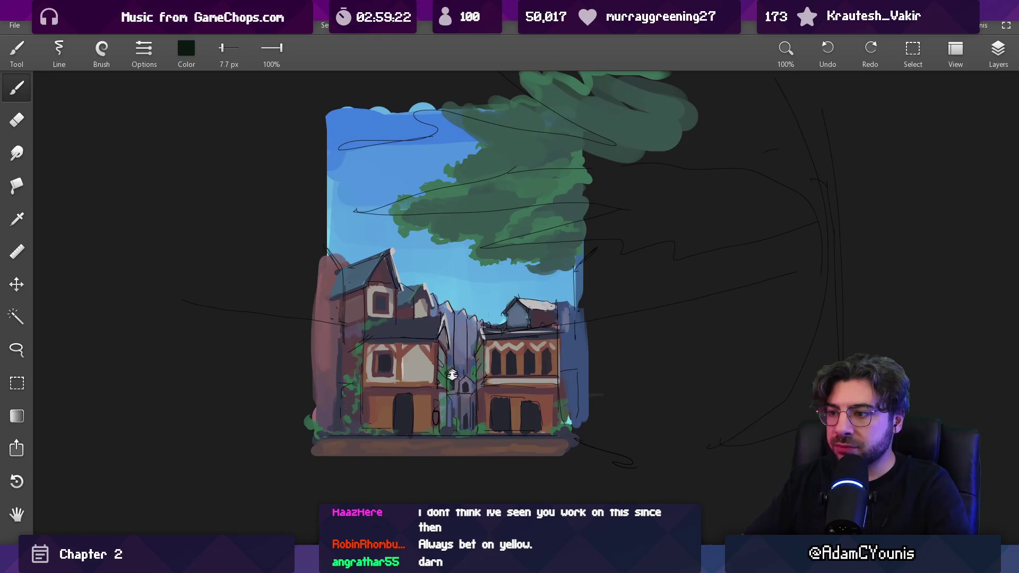
scroll(435, 384, "up", 1)
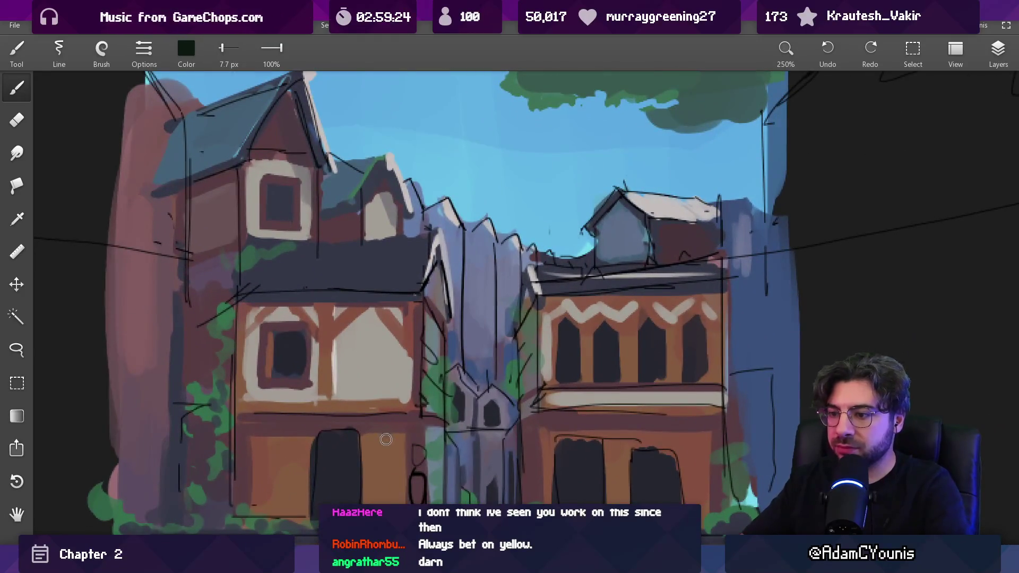
left_click_drag(387, 462, 407, 424)
key("bracketright")
key("bracketright")
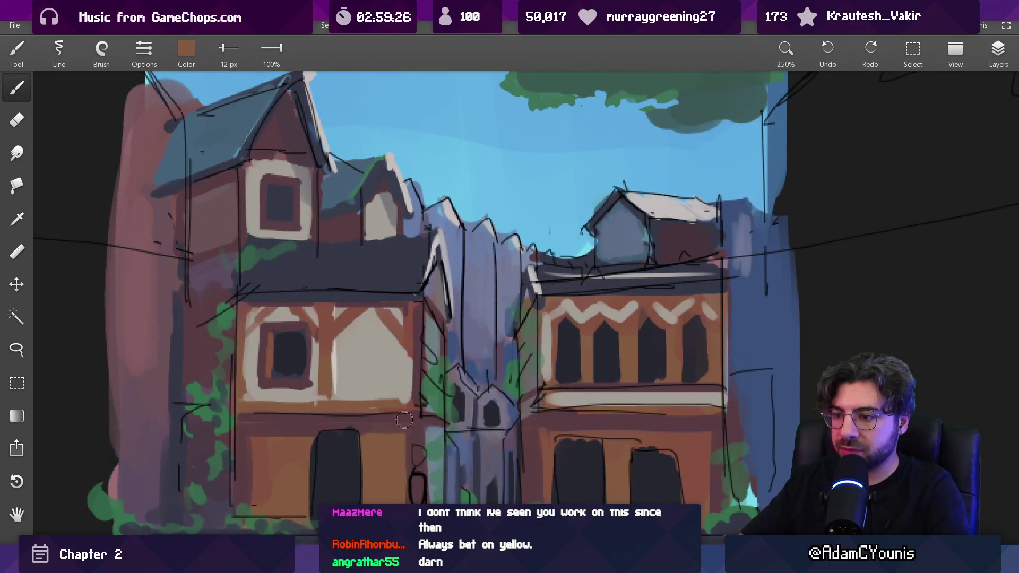
key("F7")
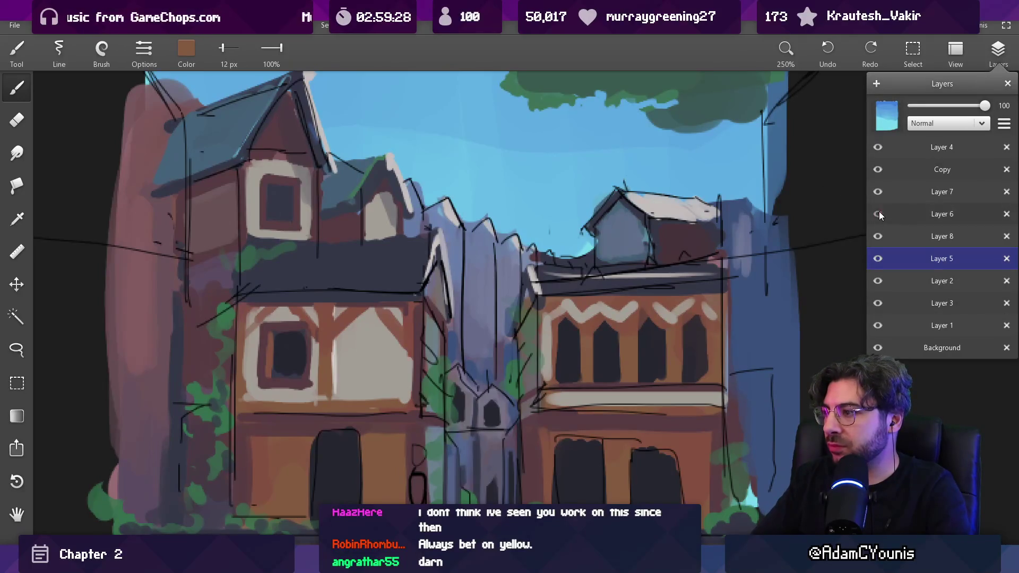
key("F7")
key("bracketleft")
key("bracketleft")
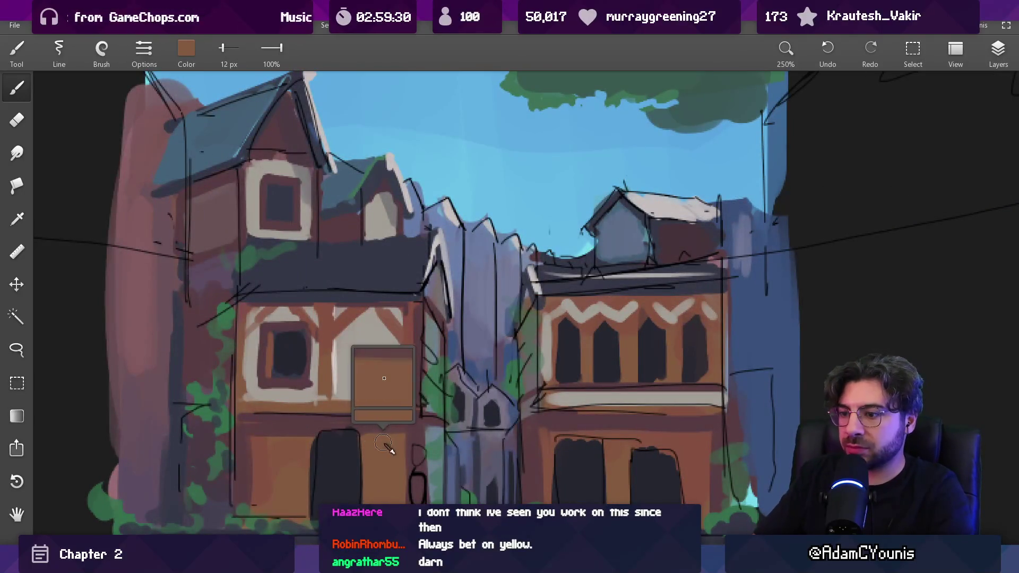
key("bracketright")
key("bracketright")
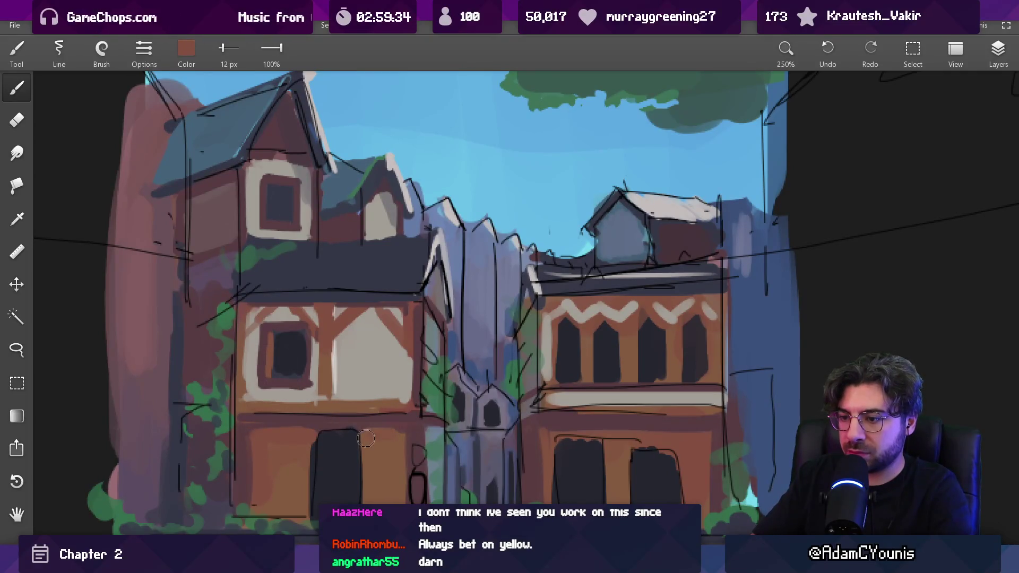
Darken the brown by lowering its red and green values, then paint a stroke beside the door at 8 px
left_click(187, 48)
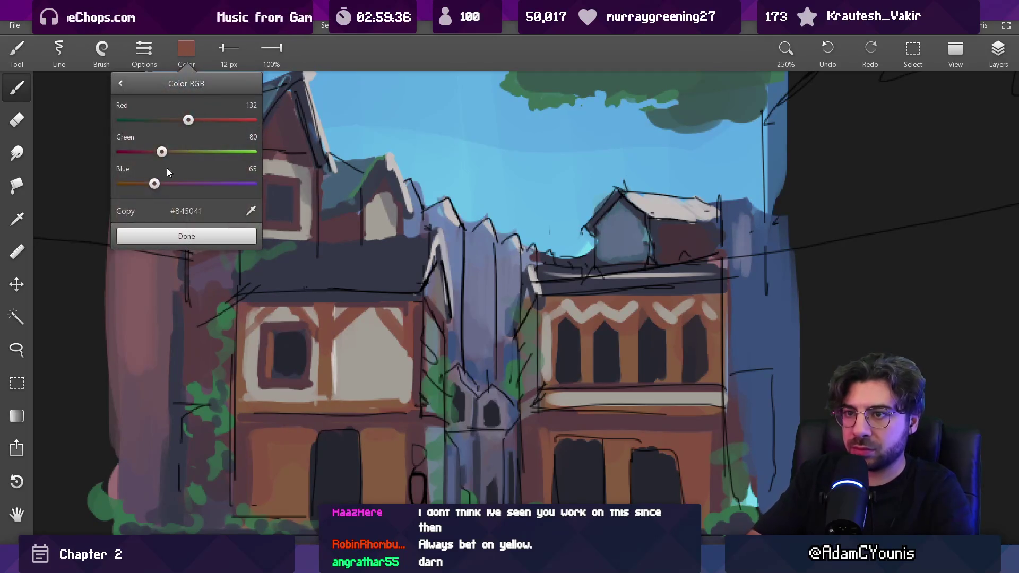
left_click_drag(188, 121, 185, 120)
left_click_drag(157, 151, 155, 151)
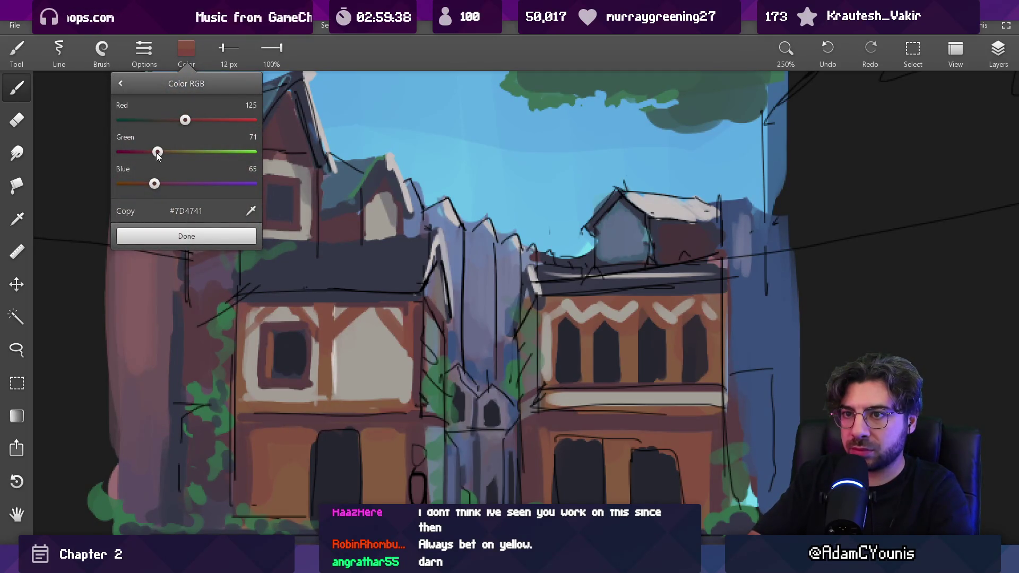
left_click(172, 239)
key("bracketleft")
key("bracketleft")
key("bracketleft")
left_click_drag(374, 431, 372, 496)
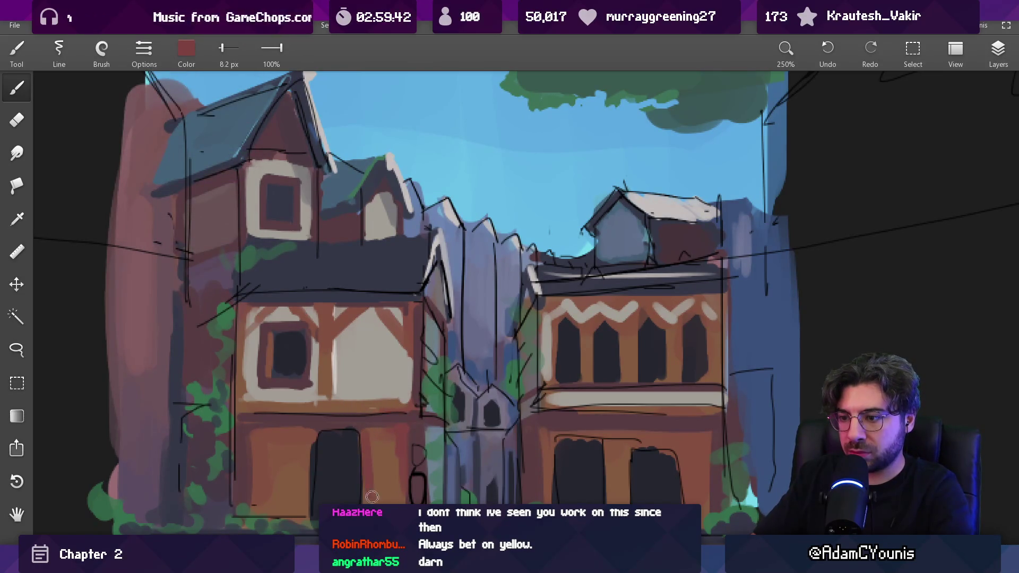
Load the dark red near the door on a 10 px brush and recentre the whole painting
key("bracketright")
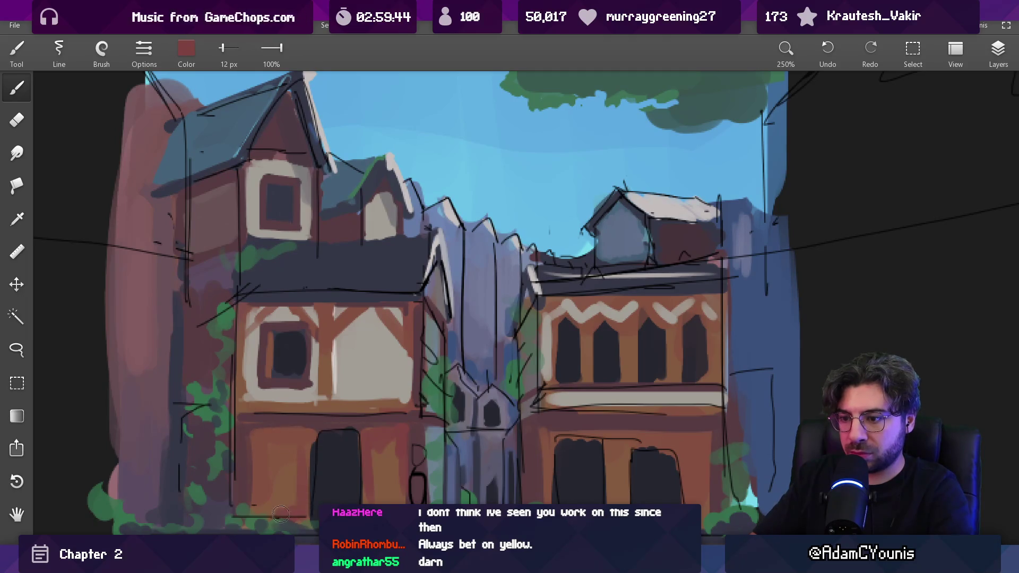
key("bracketleft")
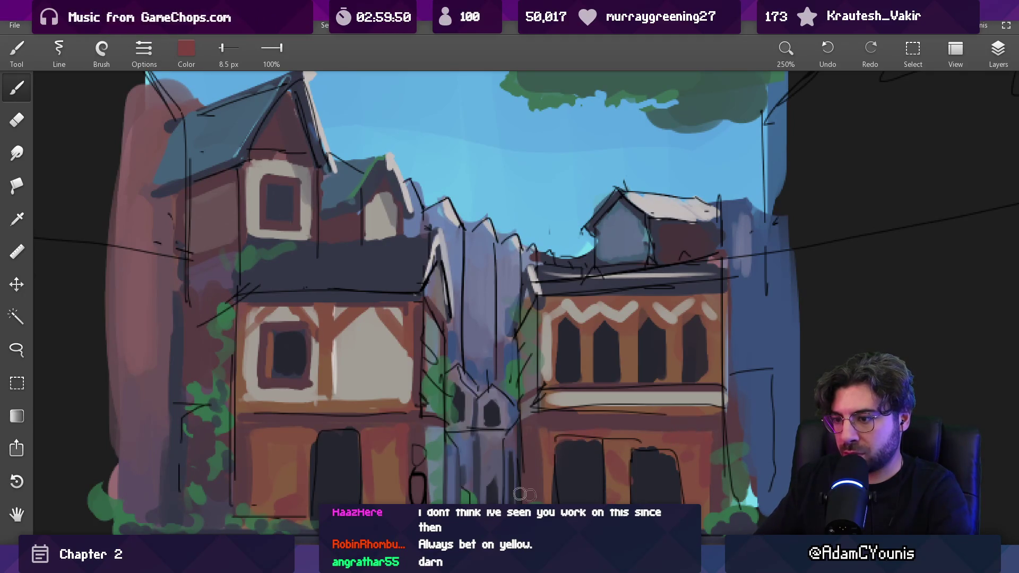
left_click(400, 498, "alt")
key("]")
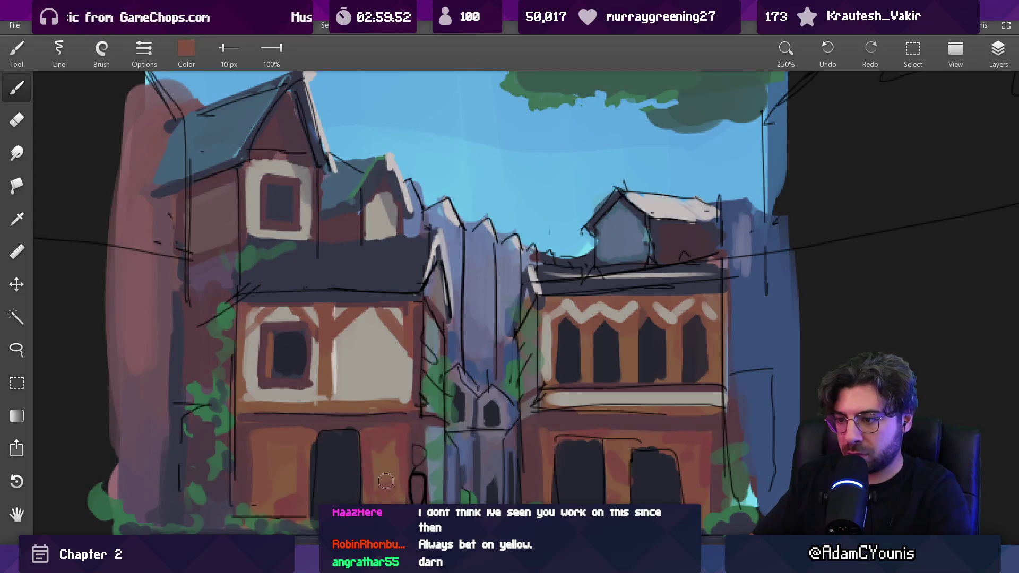
left_click(370, 497, "alt")
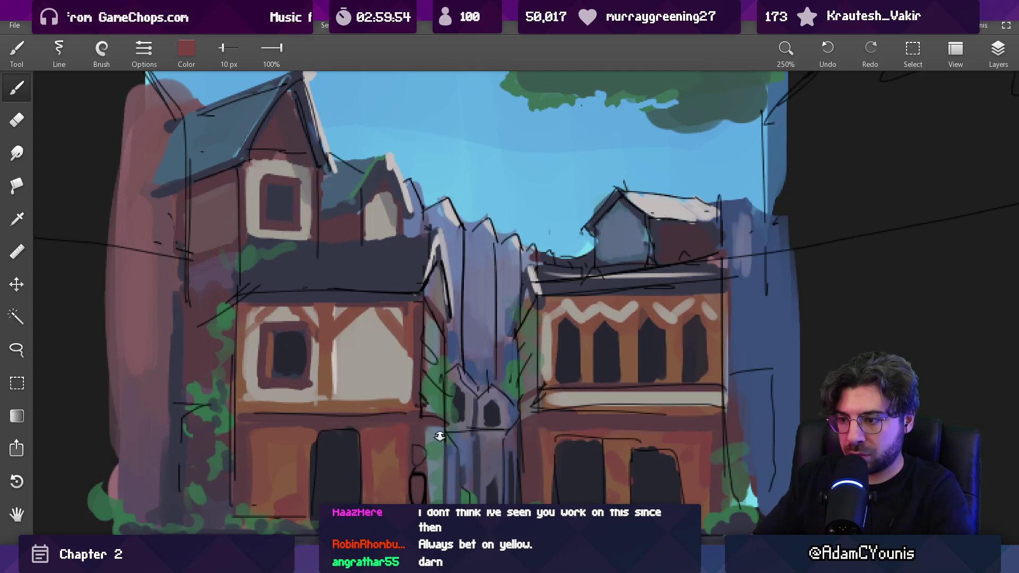
scroll(439, 436, "down", 5)
scroll(432, 318, "up", 3)
left_click_drag(429, 361, 464, 339)
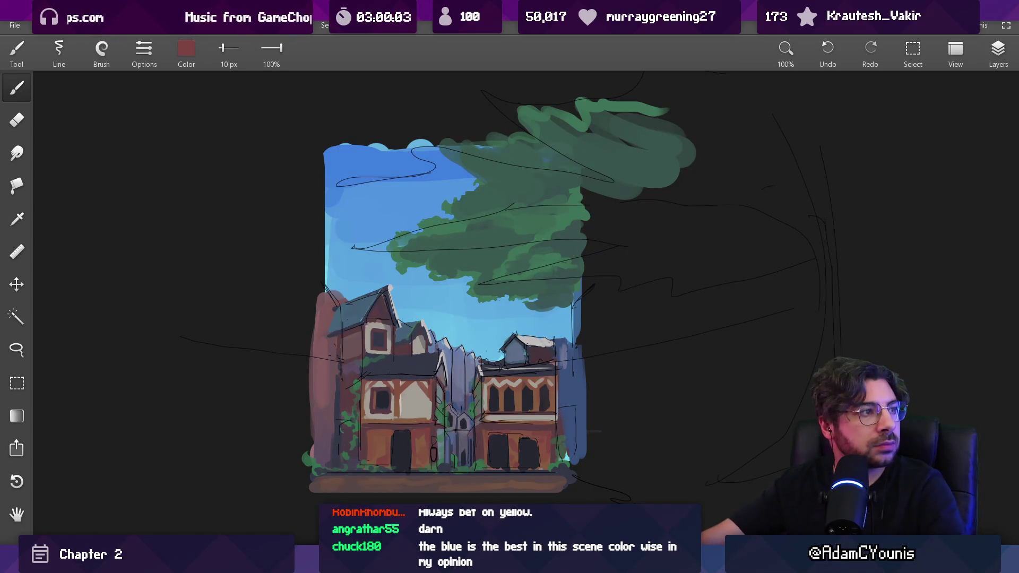
In Chrome, search Google Images for 'overgrown city'
key("alt+Tab")
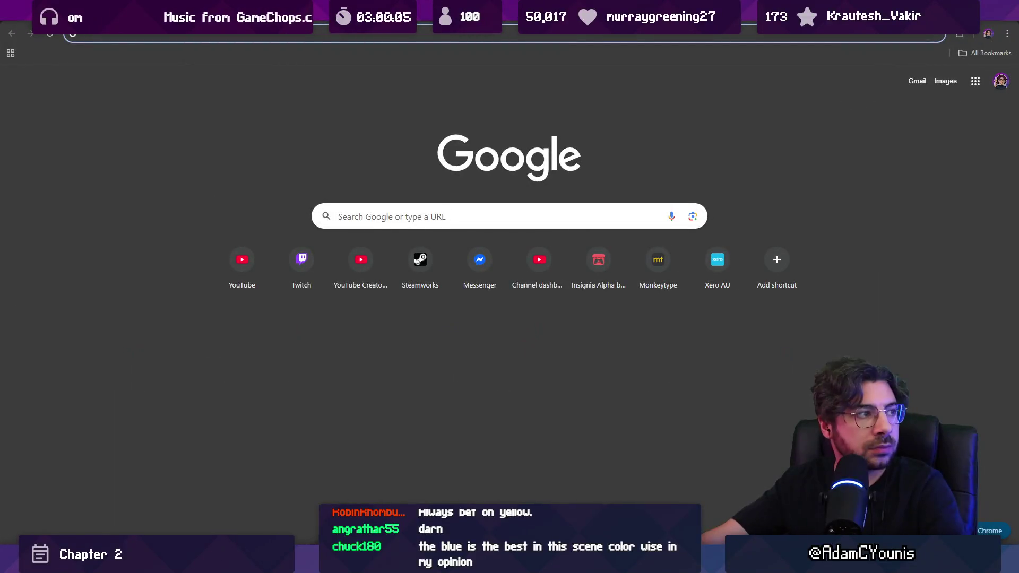
left_click(164, 40)
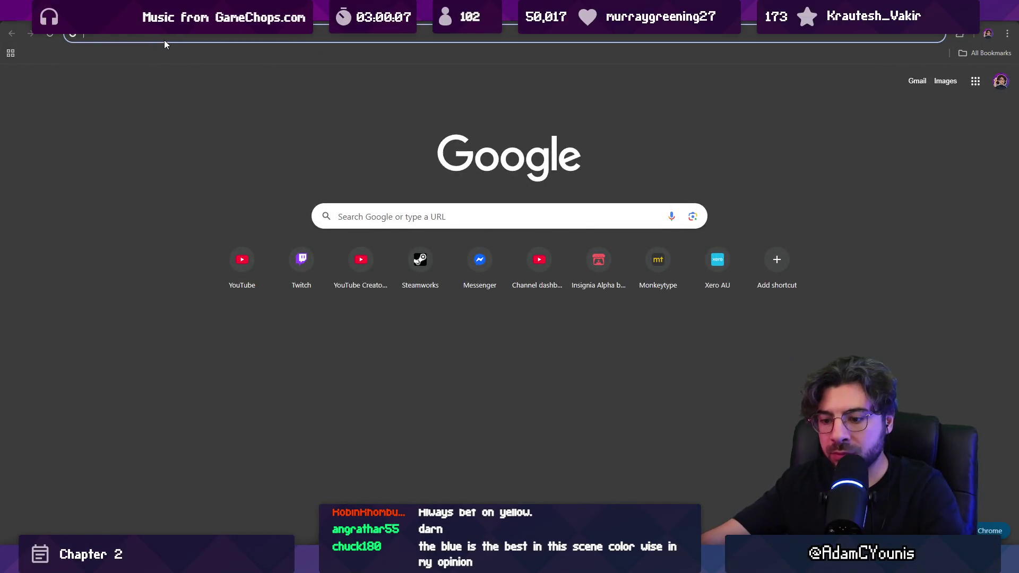
type("overgrown cityu")
key("Return")
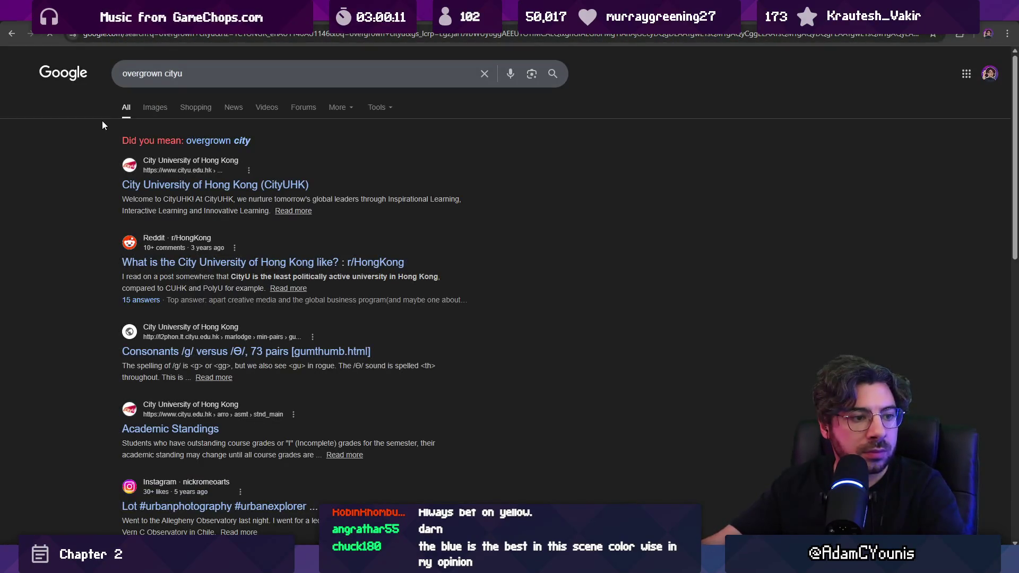
left_click(155, 107)
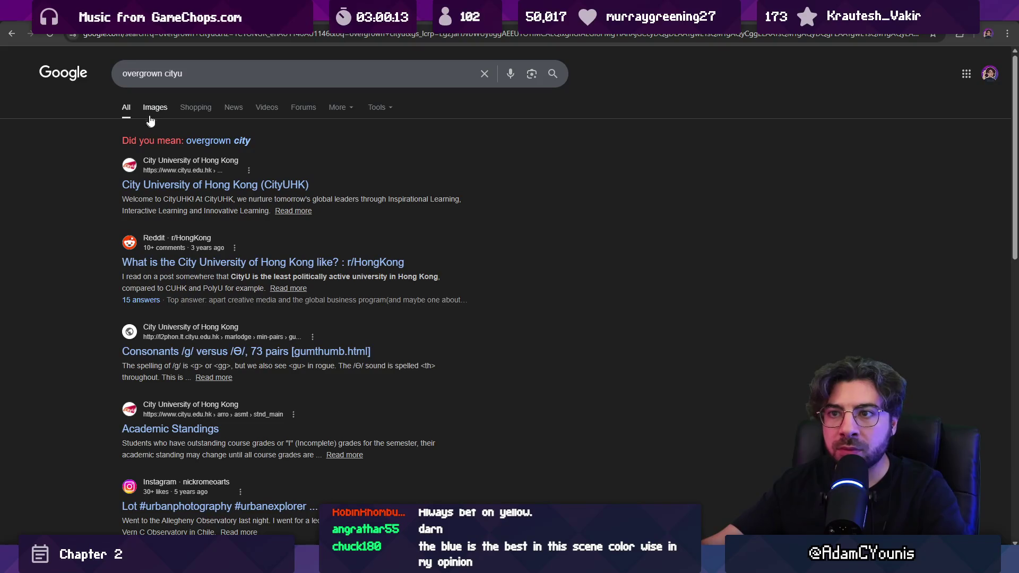
left_click(182, 77)
key("BackSpace")
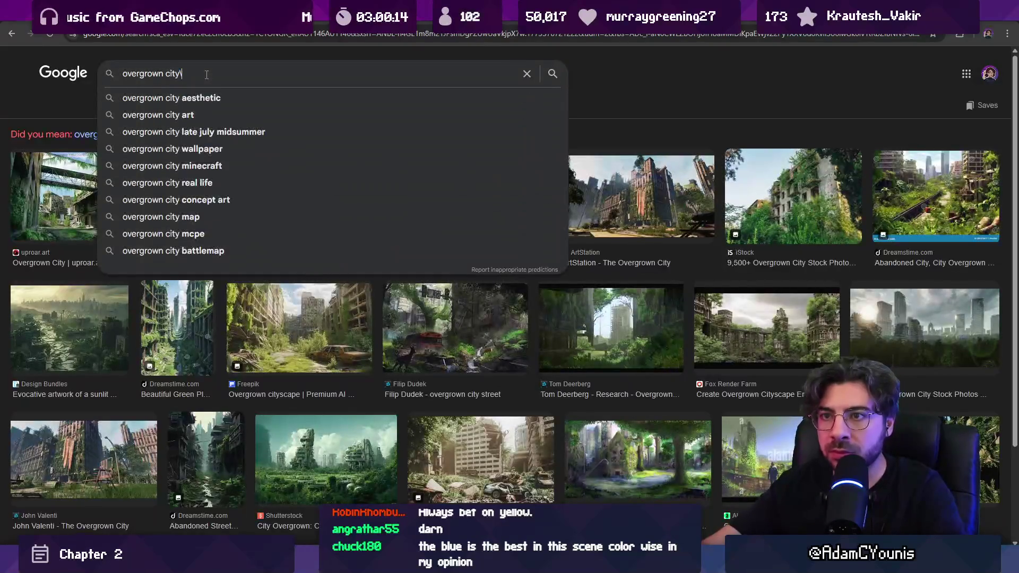
type("\\")
key("BackSpace")
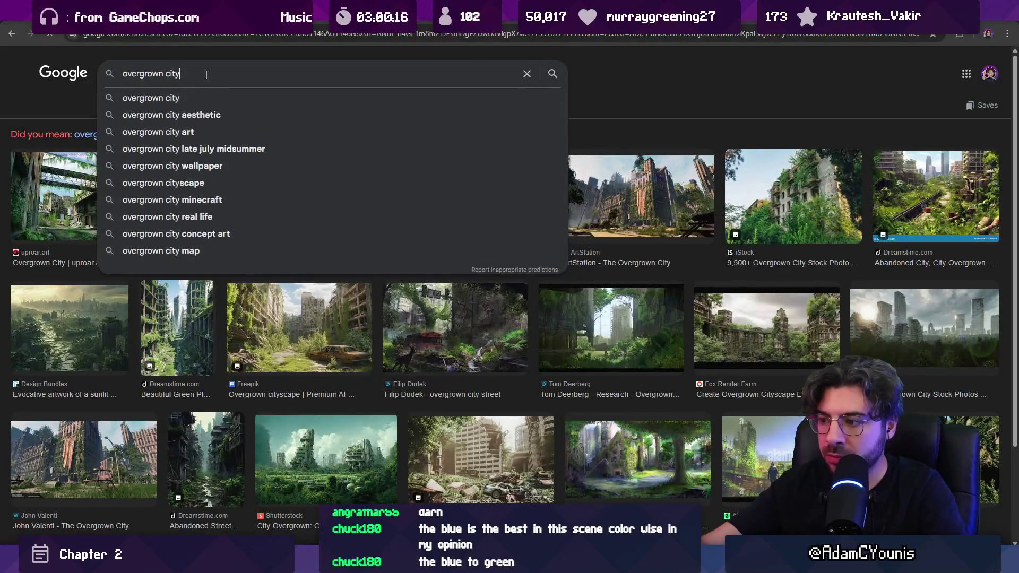
key("Return")
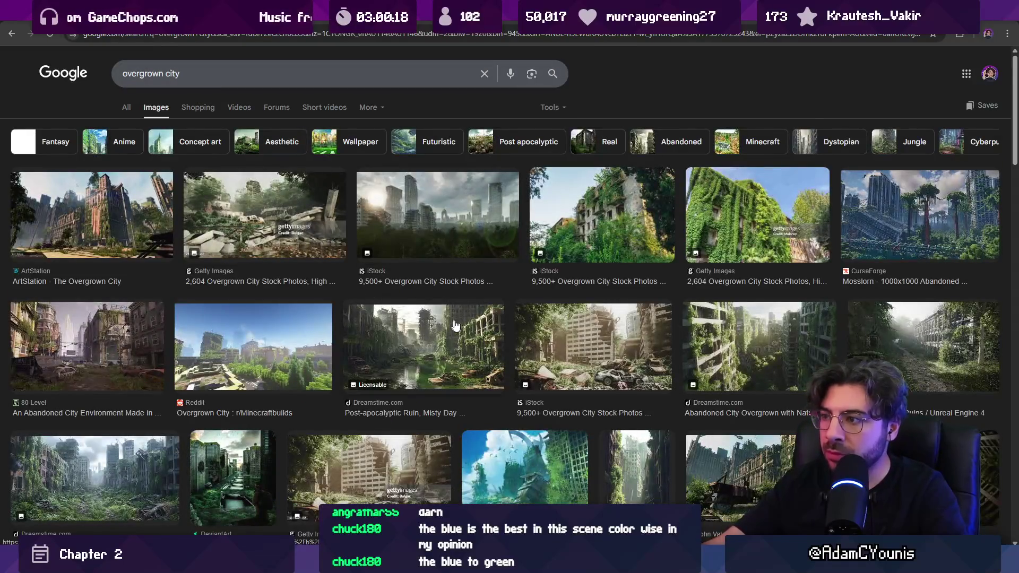
Browse the results and preview the ArtStation overgrown city painting
scroll(316, 336, "down", 3)
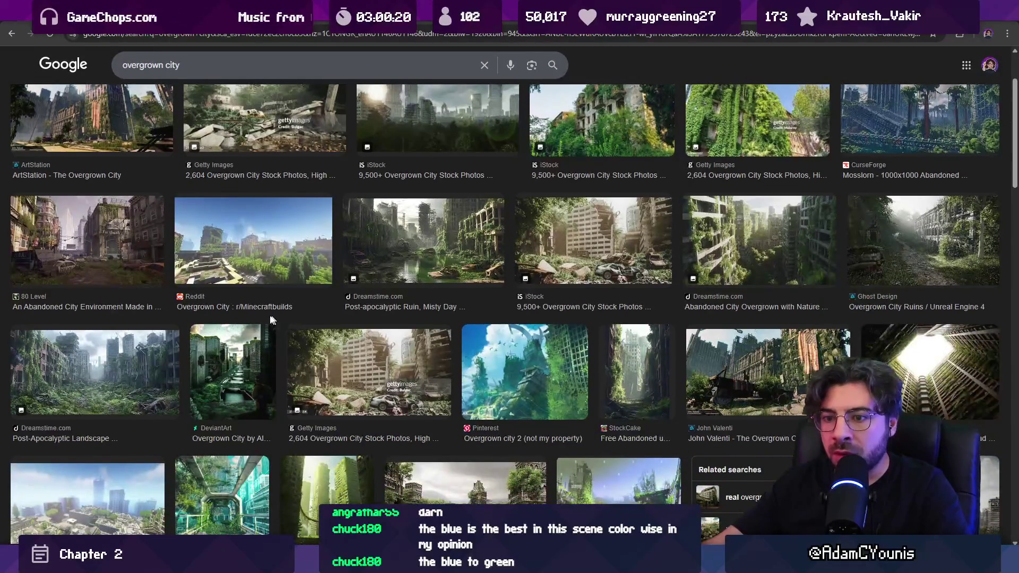
scroll(292, 320, "down", 2)
scroll(285, 320, "down", 2)
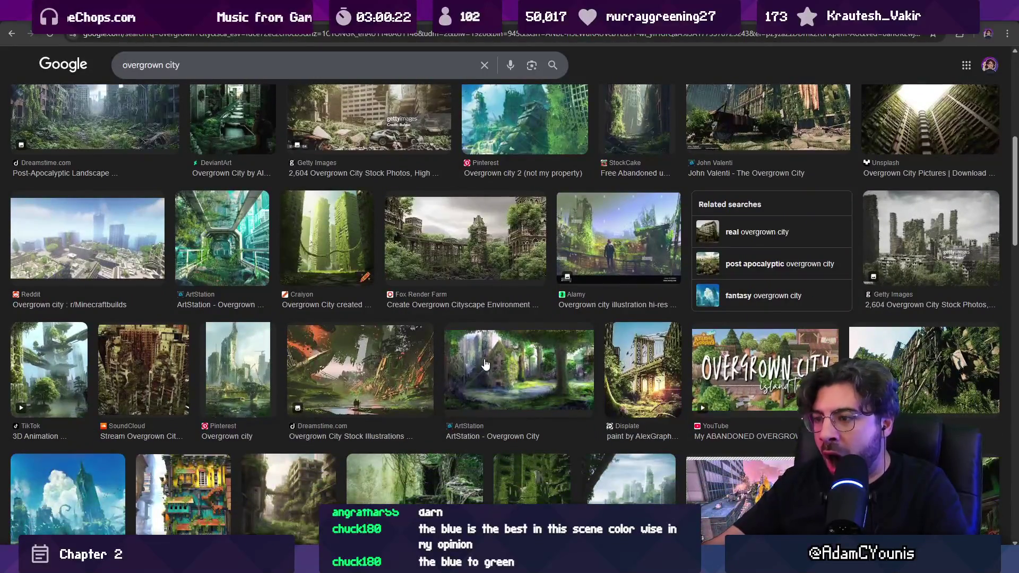
left_click(489, 357)
scroll(361, 286, "down", 5)
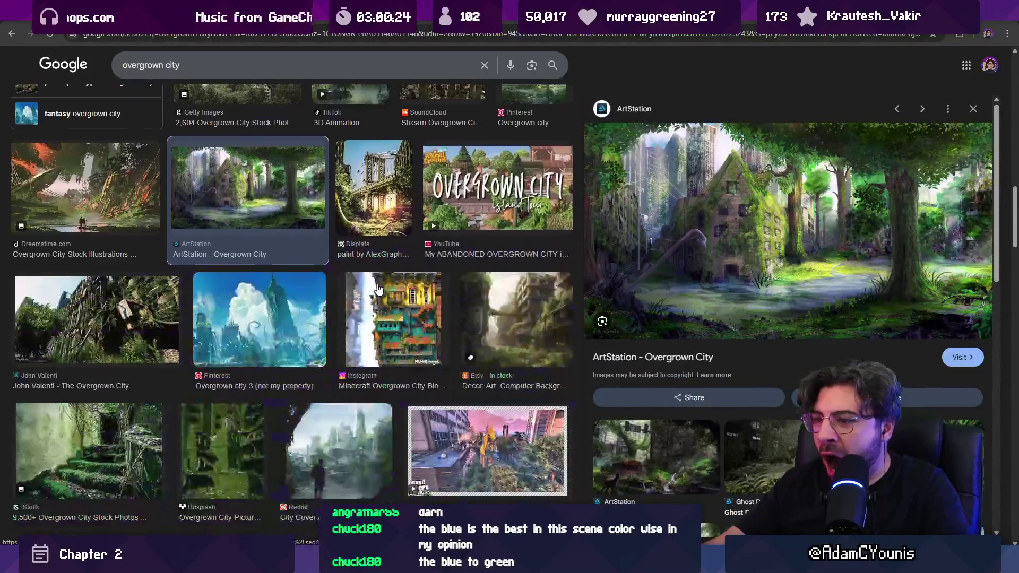
scroll(344, 289, "up", 15)
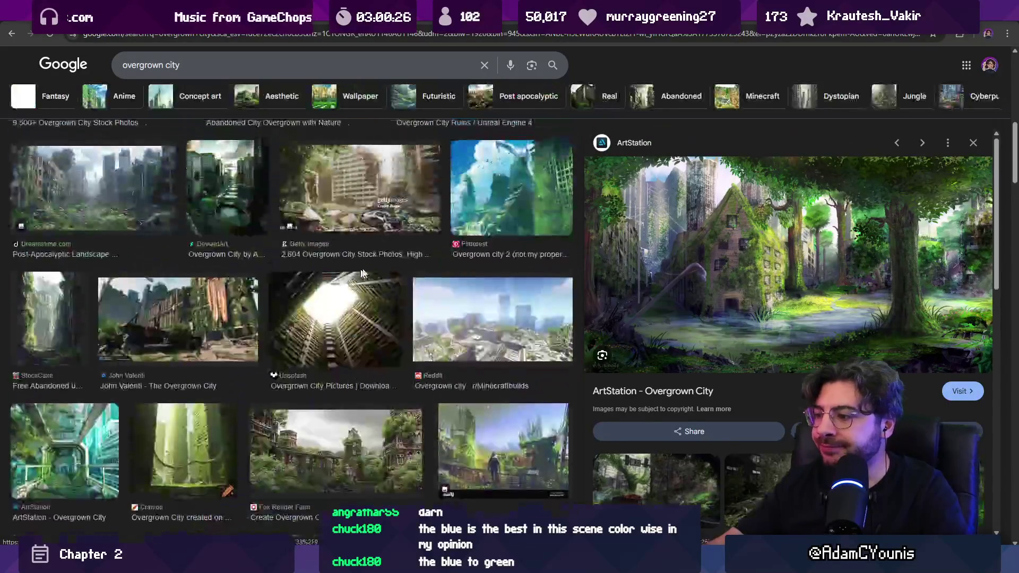
Change the query to 'overgrown building' and preview the first ivy-covered building photo
double_click(279, 72)
type("building")
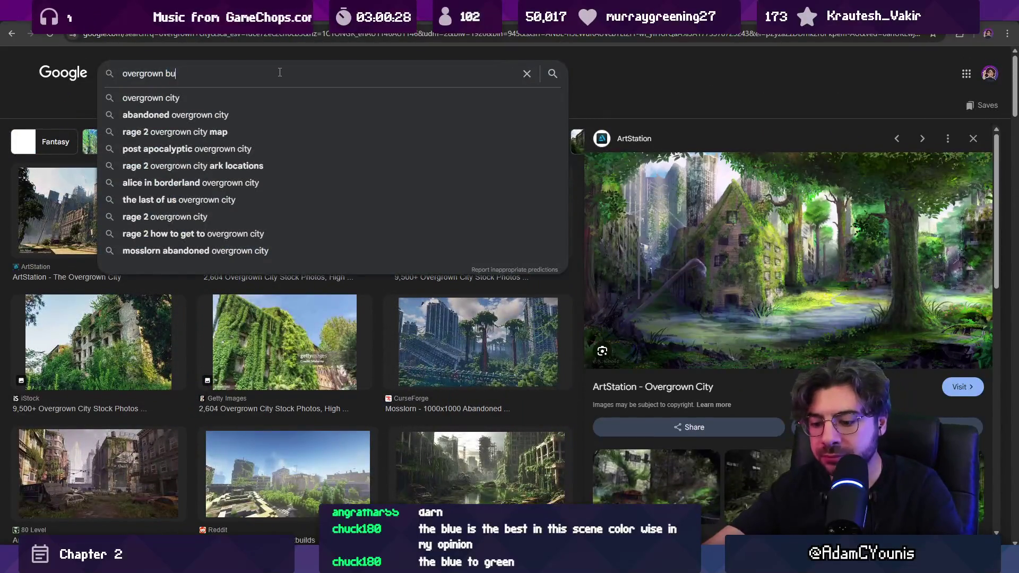
key("Return")
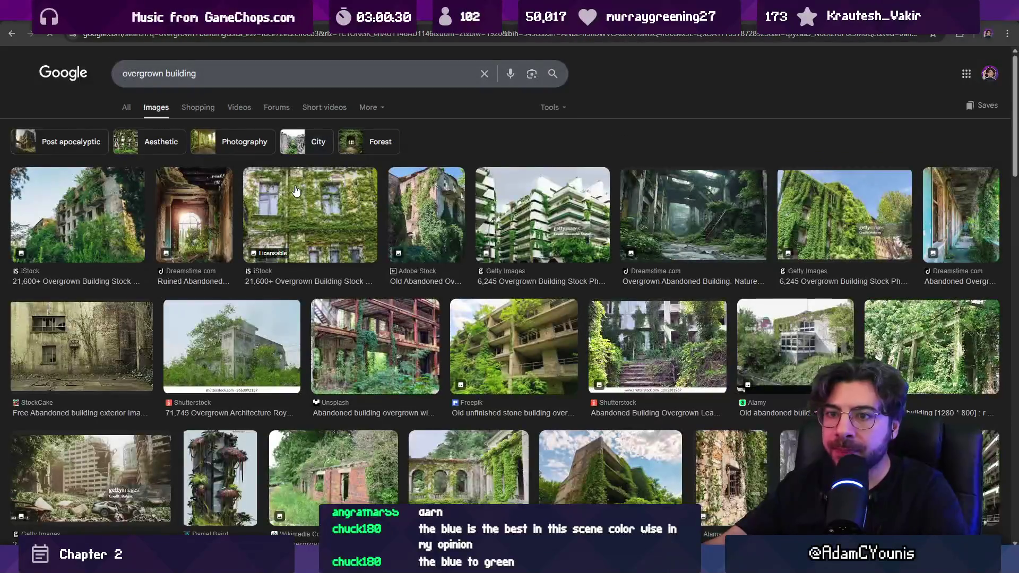
left_click(123, 236)
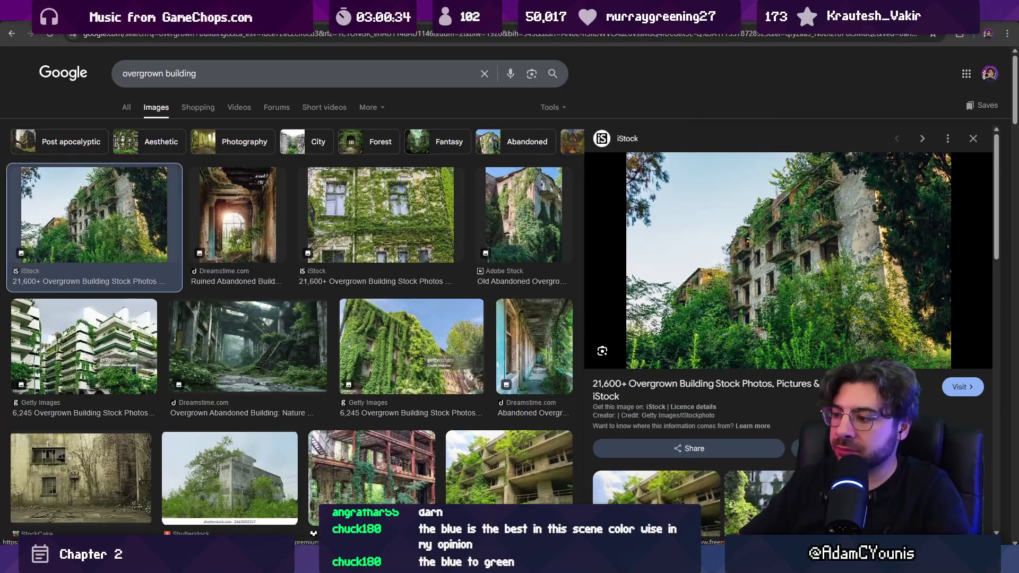
key("alt+Tab")
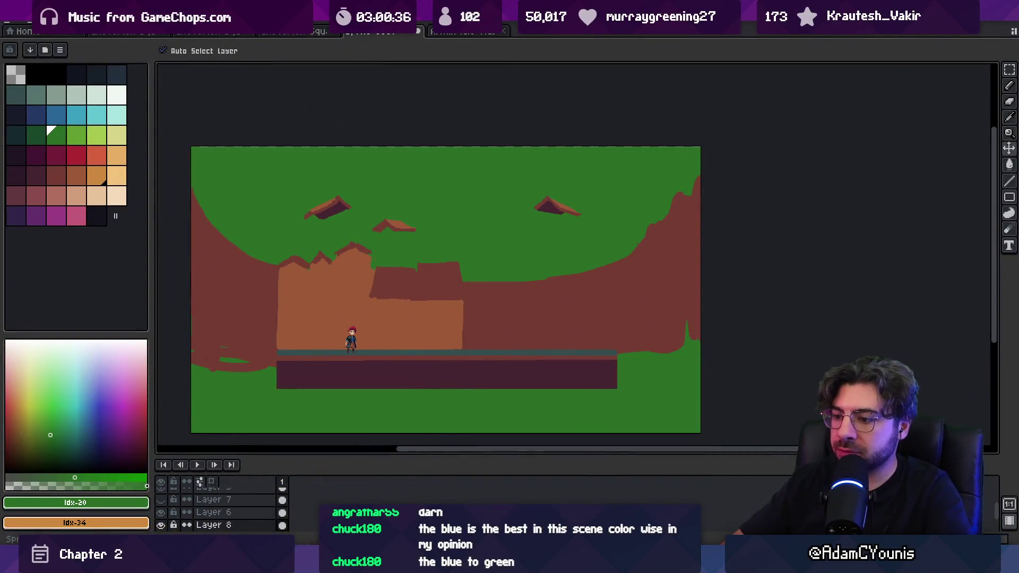
Switch back to the townhouse painting in Sketchable
key("alt+Tab")
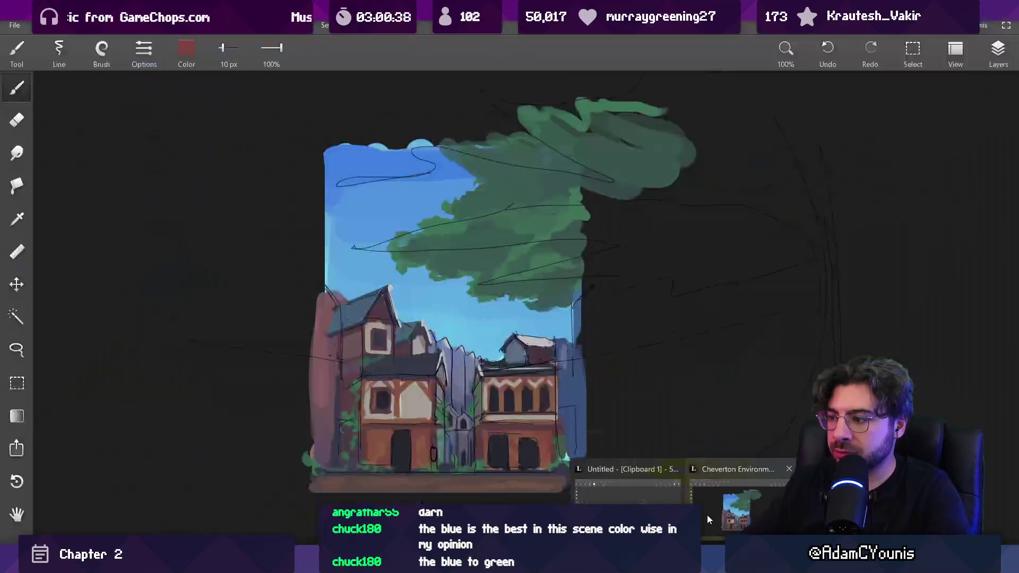
left_click(707, 514)
scroll(507, 329, "up", 5)
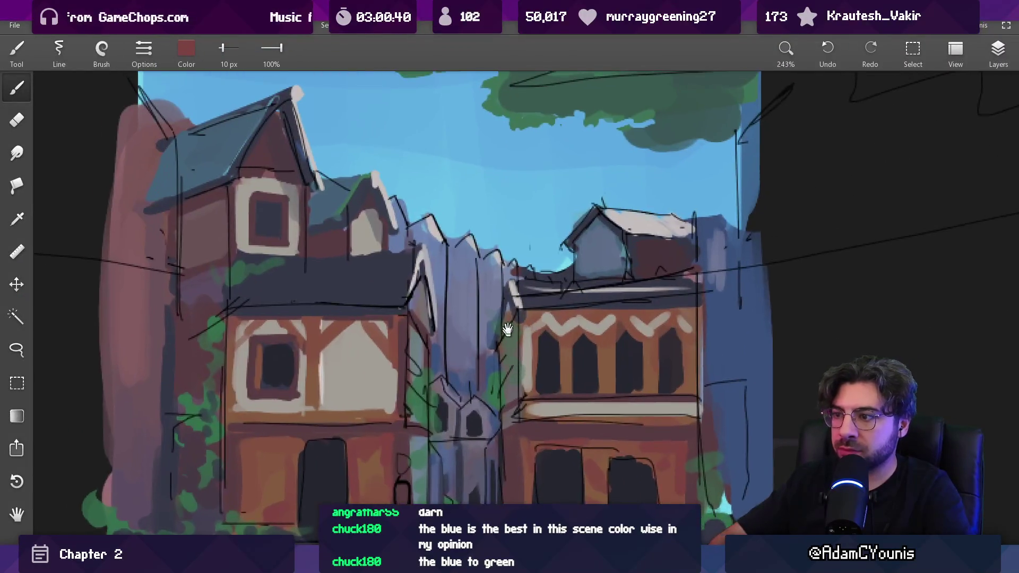
scroll(507, 329, "down", 2)
Toggle Layer 5's visibility to check the sky, activate Layer 7, eyedrop the tree green and shrink the brush
left_click(998, 53)
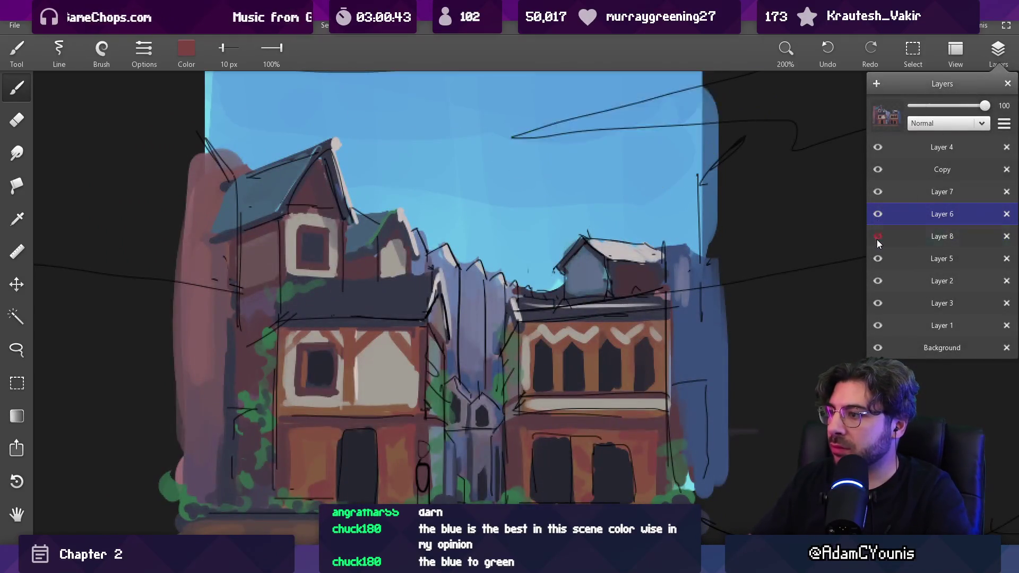
left_click(877, 259)
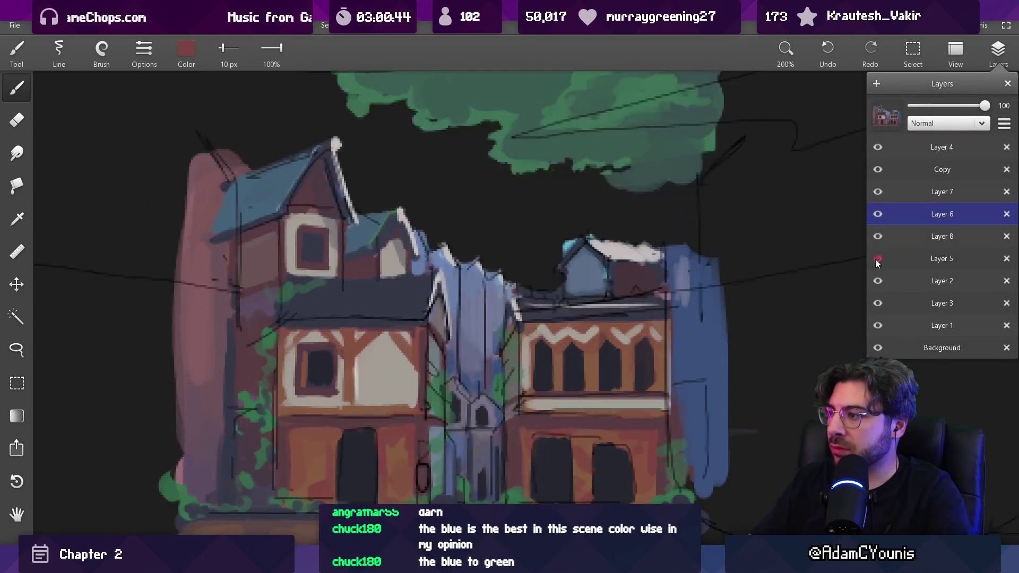
left_click(877, 260)
left_click(890, 192)
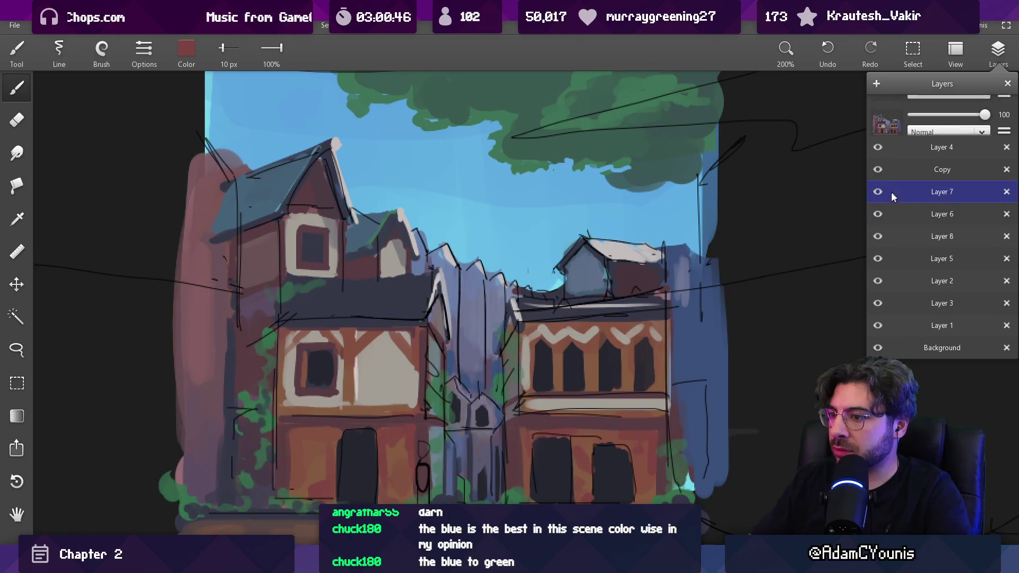
left_click(675, 110, "alt")
key("bracketleft")
key("bracketleft")
key("bracketleft")
Dab green ivy over the left townhouse's roof and down its wall
key("bracketright")
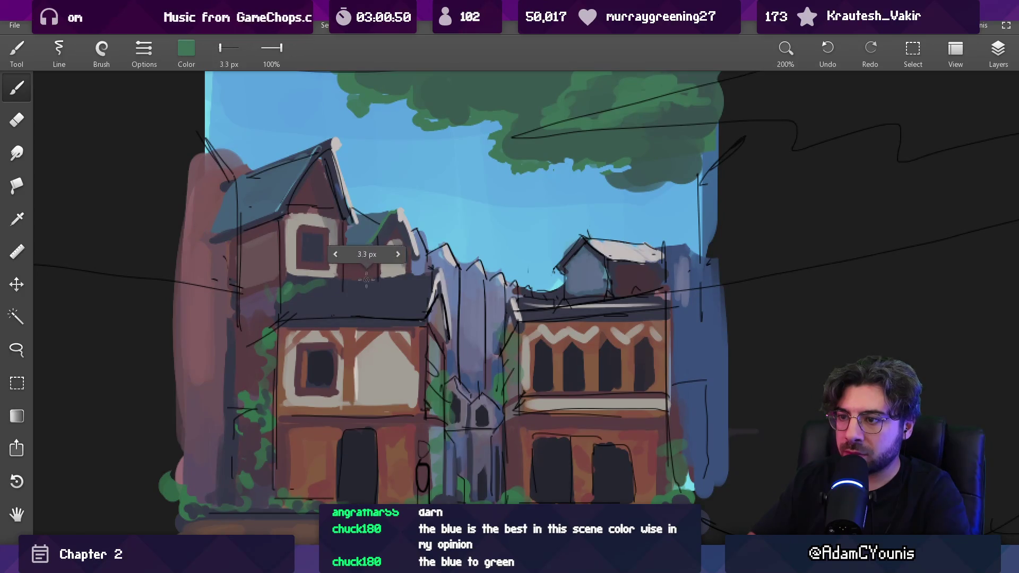
mouse_move(492, 292)
left_mouse_down()
mouse_move(488, 278)
mouse_move(520, 301)
left_mouse_up()
key("bracketright")
key("bracketright")
key("bracketright")
key("bracketright")
left_click(244, 235)
key("bracketleft")
key("bracketleft")
key("bracketleft")
left_click_drag(243, 236, 254, 280)
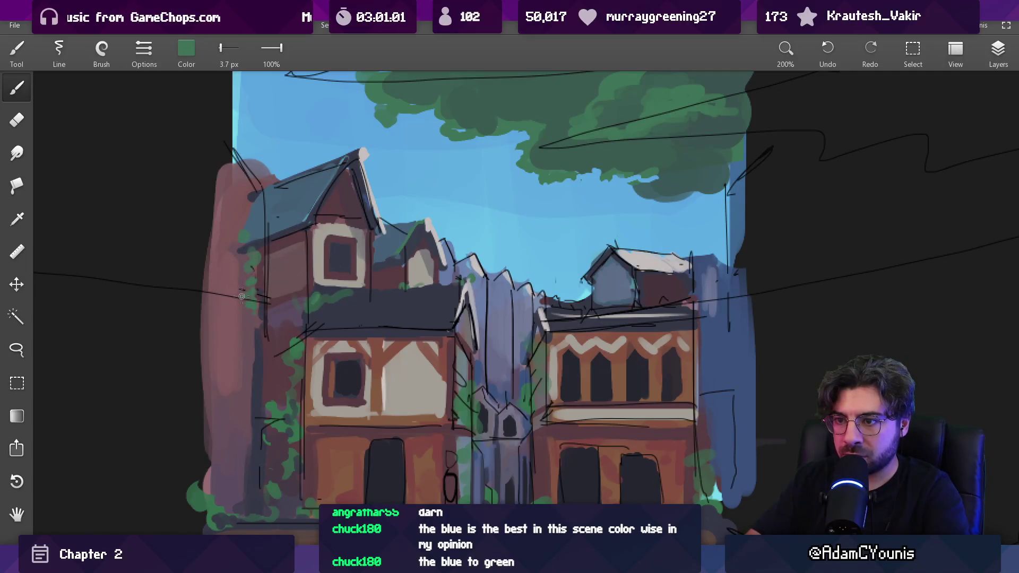
Set the brush to 4.6 px, frame both houses, and run the Unity game to test the scene
scroll(268, 263, "down", 3)
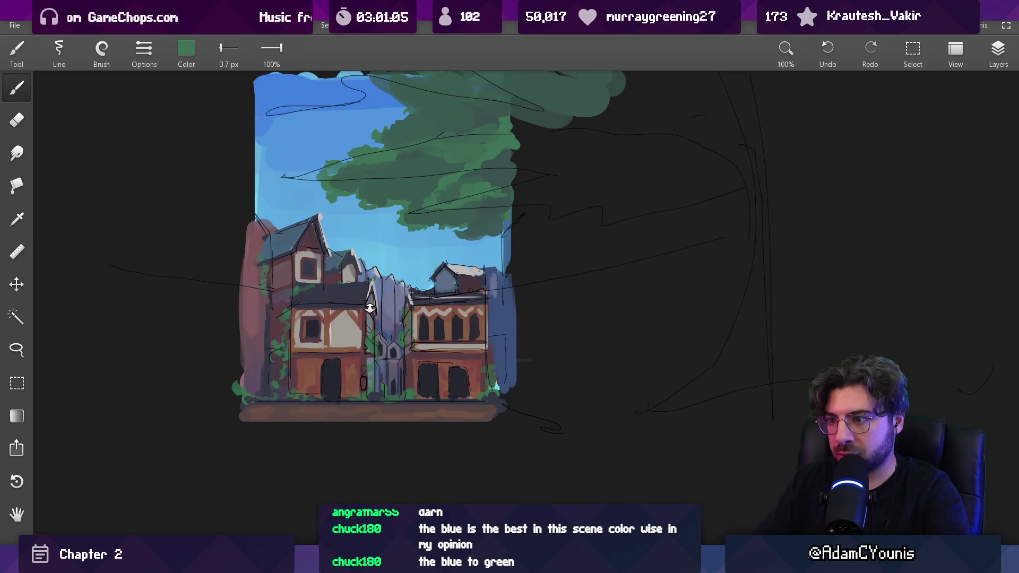
scroll(370, 308, "up", 3)
key("bracketright")
key("bracketright")
key("bracketright")
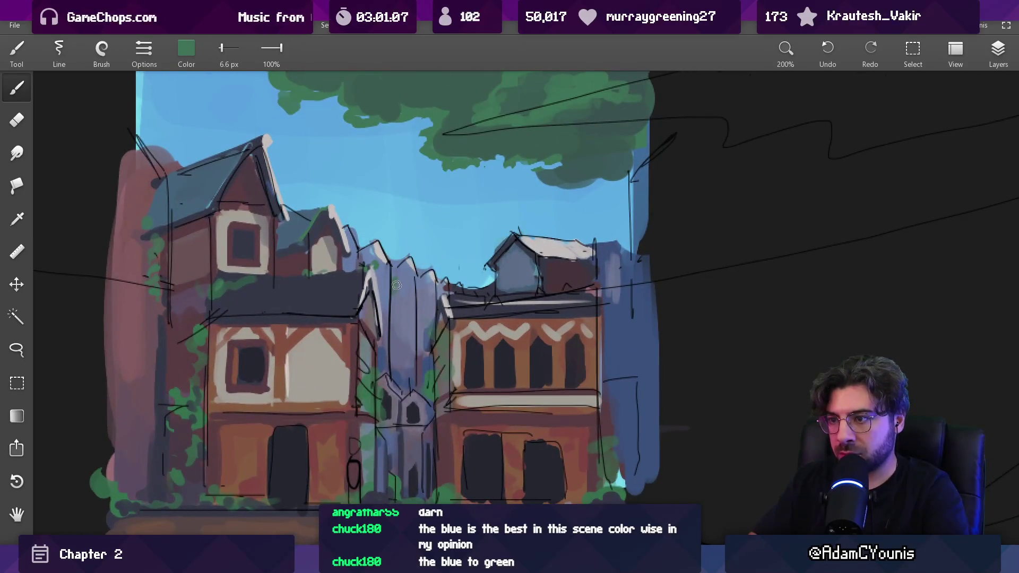
key("bracketleft")
key("bracketleft")
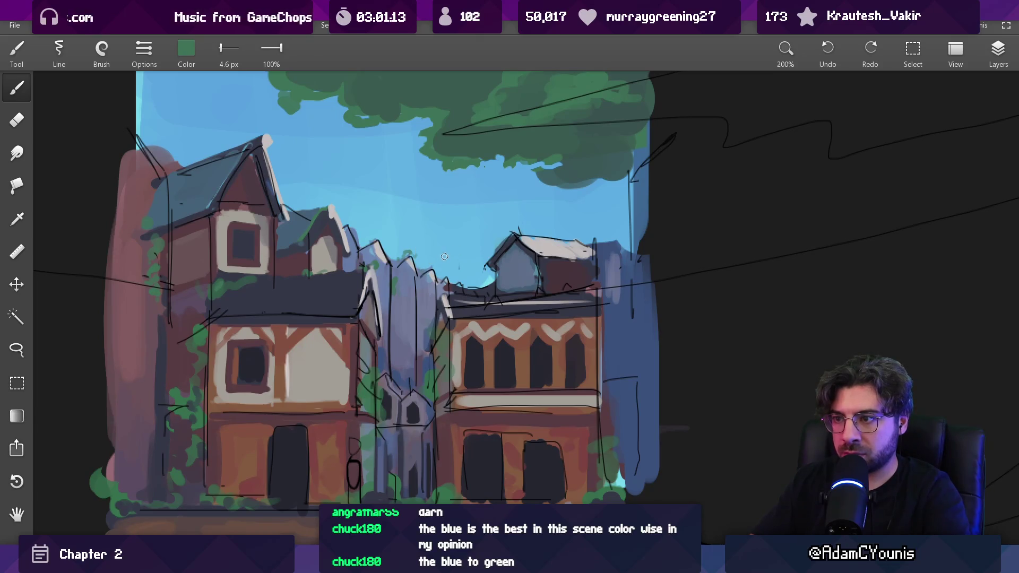
scroll(436, 257, "down", 3)
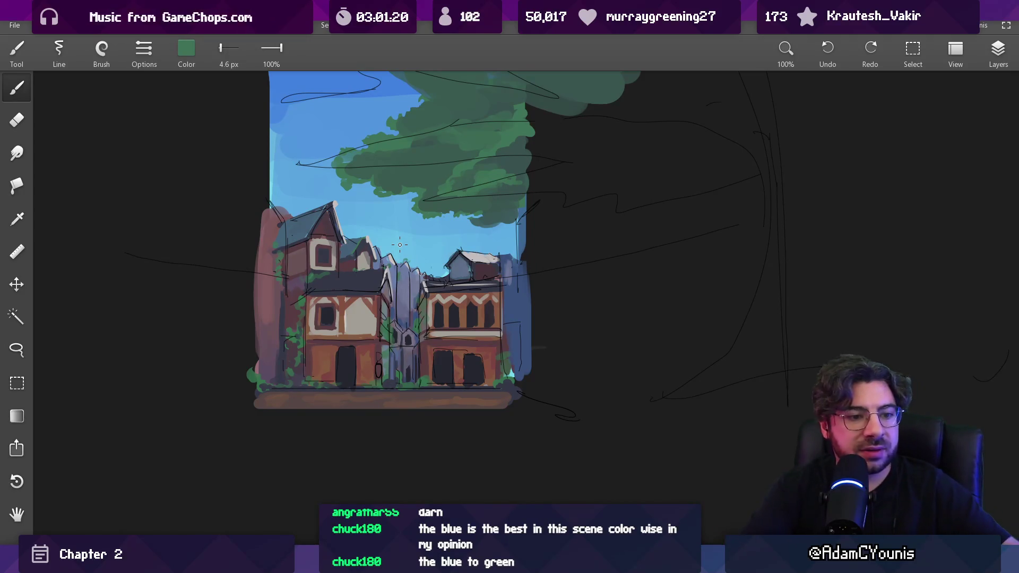
scroll(394, 326, "up", 5)
mouse_move(375, 276)
left_mouse_down()
mouse_move(382, 334)
mouse_move(528, 341)
mouse_move(486, 339)
left_mouse_up()
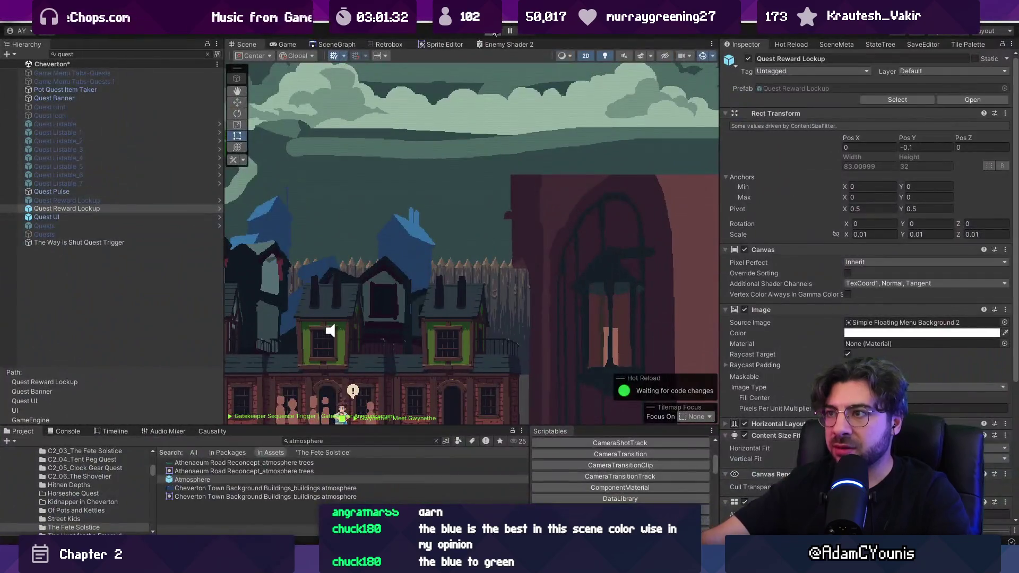
left_click(493, 33)
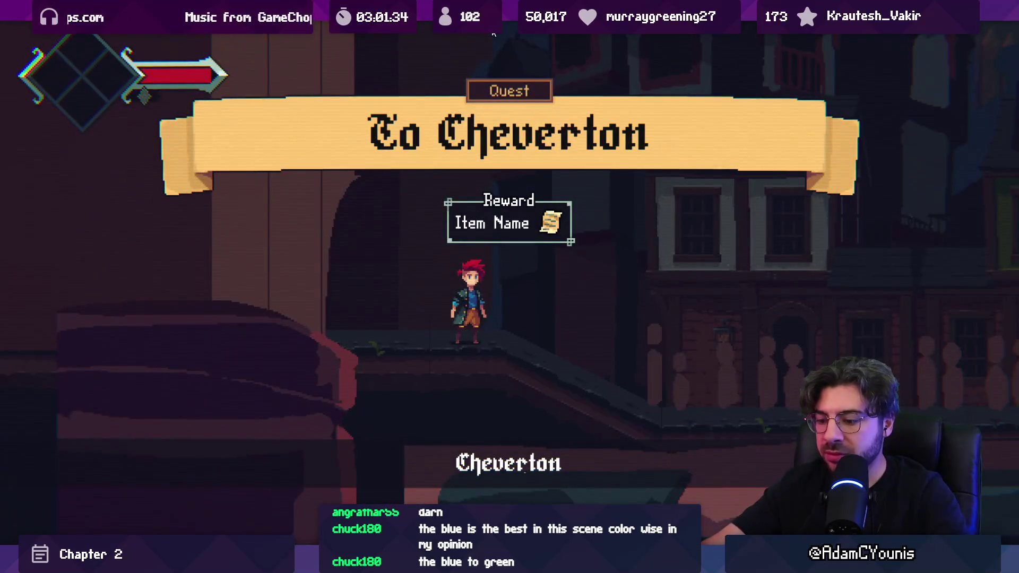
Stop the game, load Cheverton Blacksmith Street without saving, and briefly test-play it
key("shift+space")
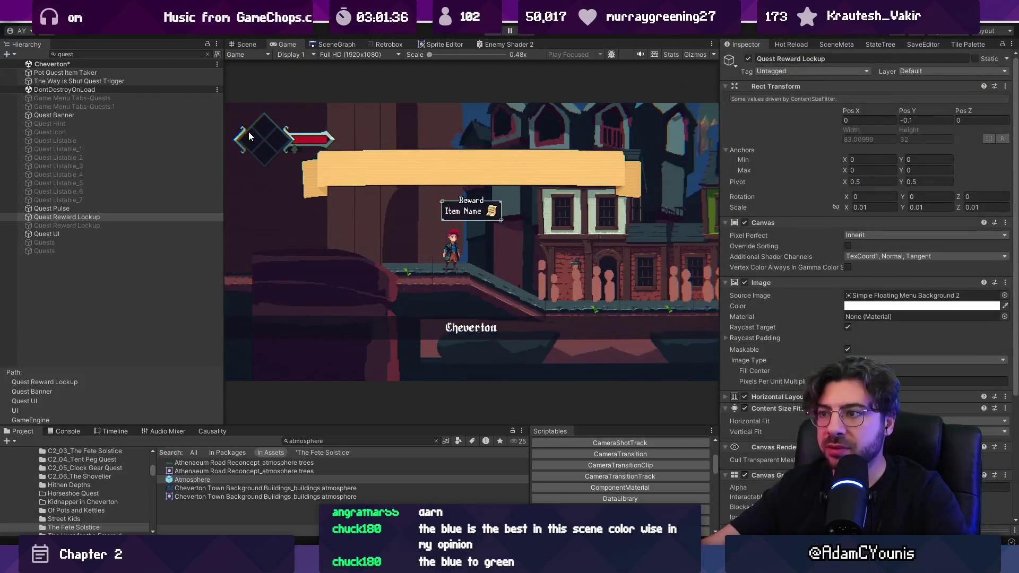
key("ctrl+p")
left_click(346, 44)
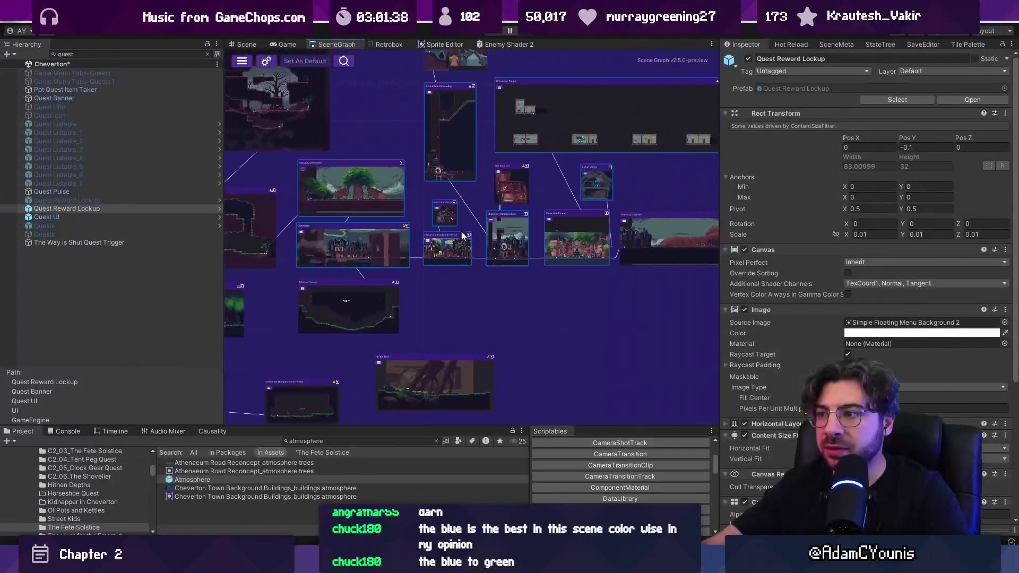
left_click(467, 234)
left_click(539, 303)
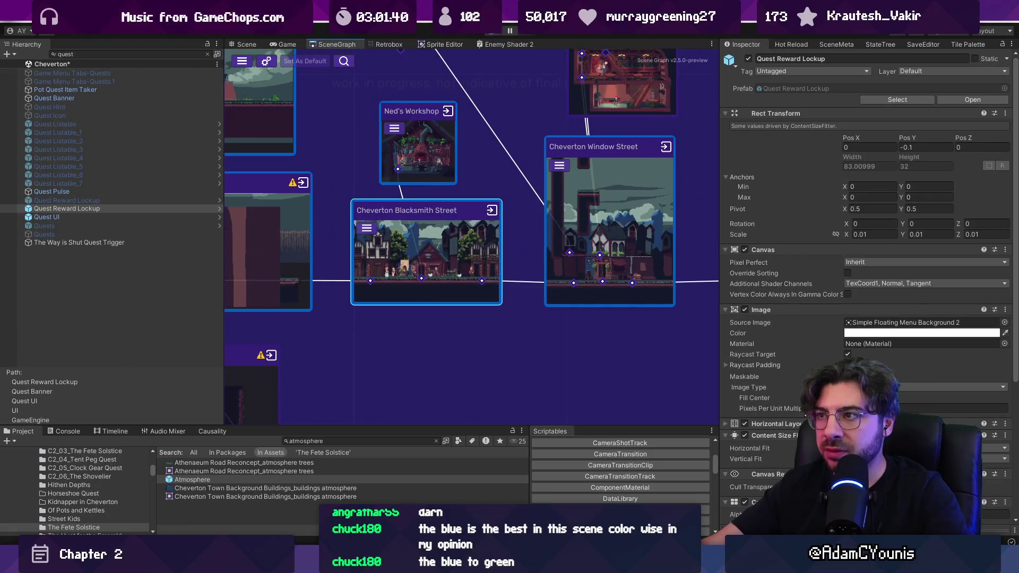
left_click(494, 33)
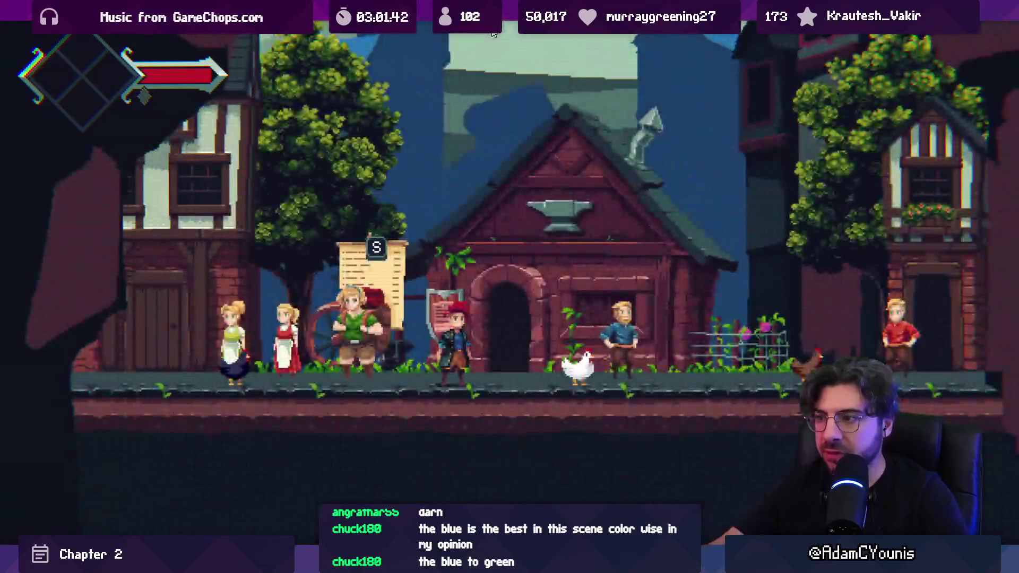
left_click(493, 33)
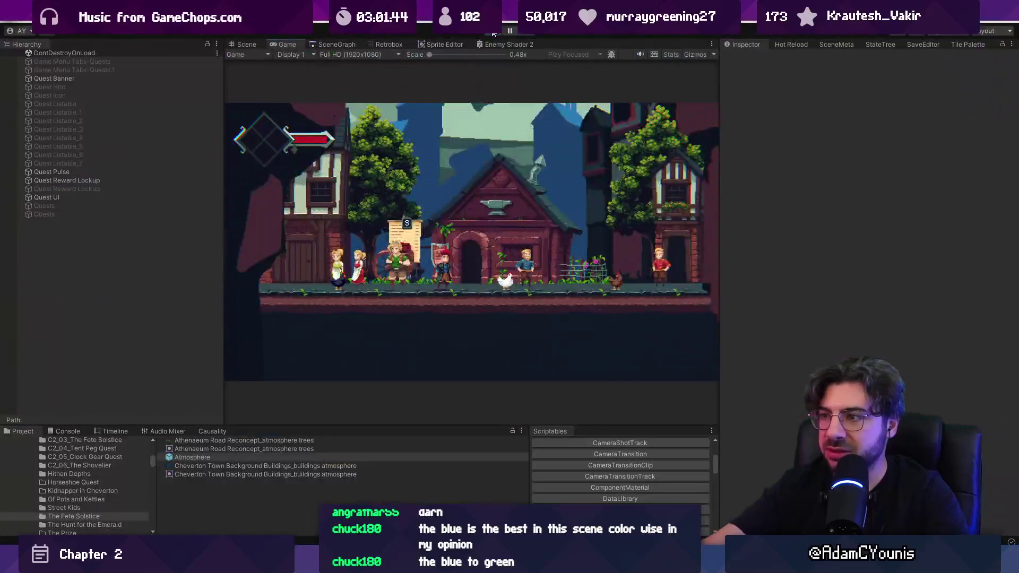
key("f")
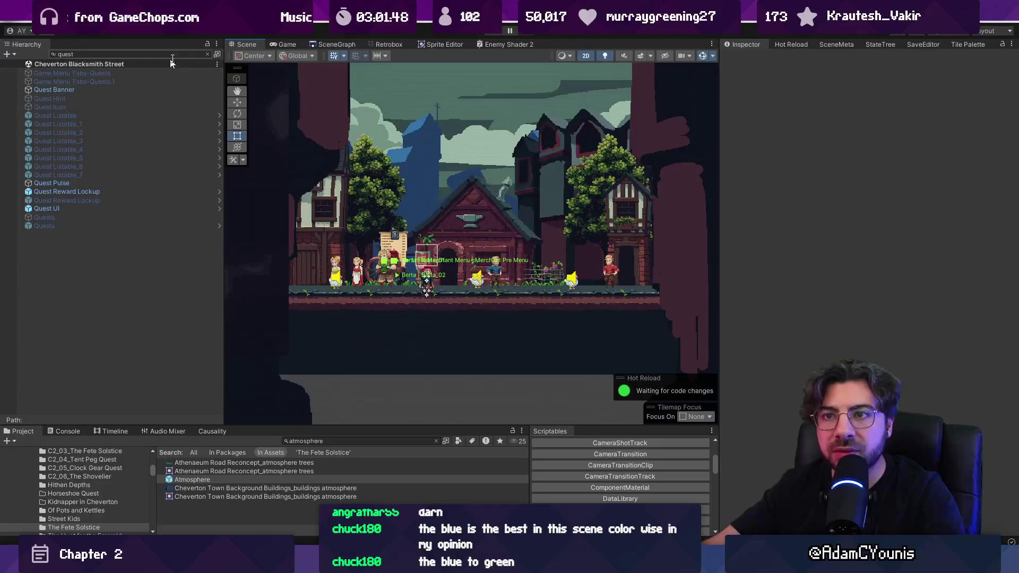
Raise the Level Scrolling Bounds object to Y 0.50125
left_click(207, 54)
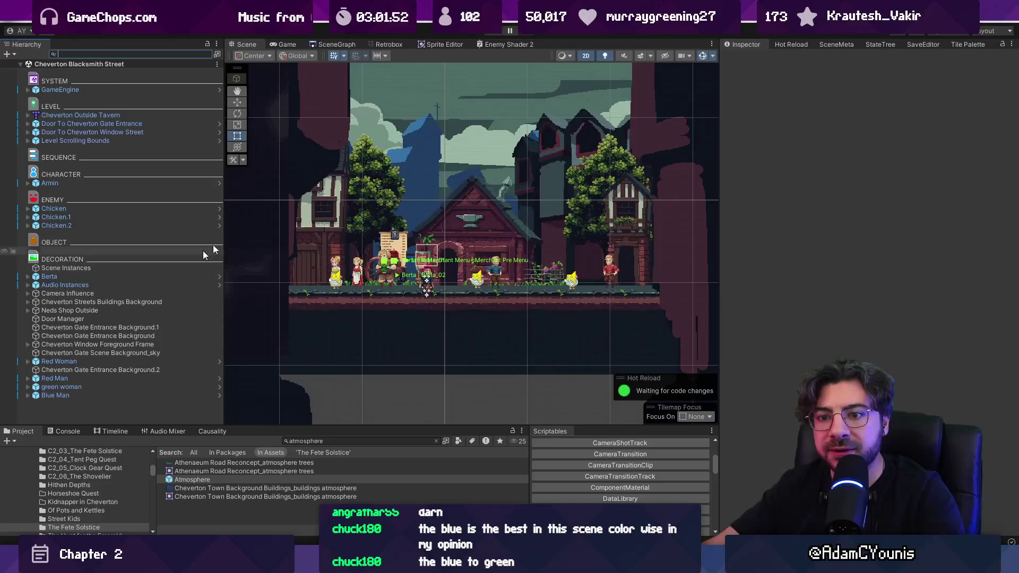
left_click(136, 141)
scroll(419, 194, "down", 2)
key("w")
left_click_drag(446, 184, 459, 160)
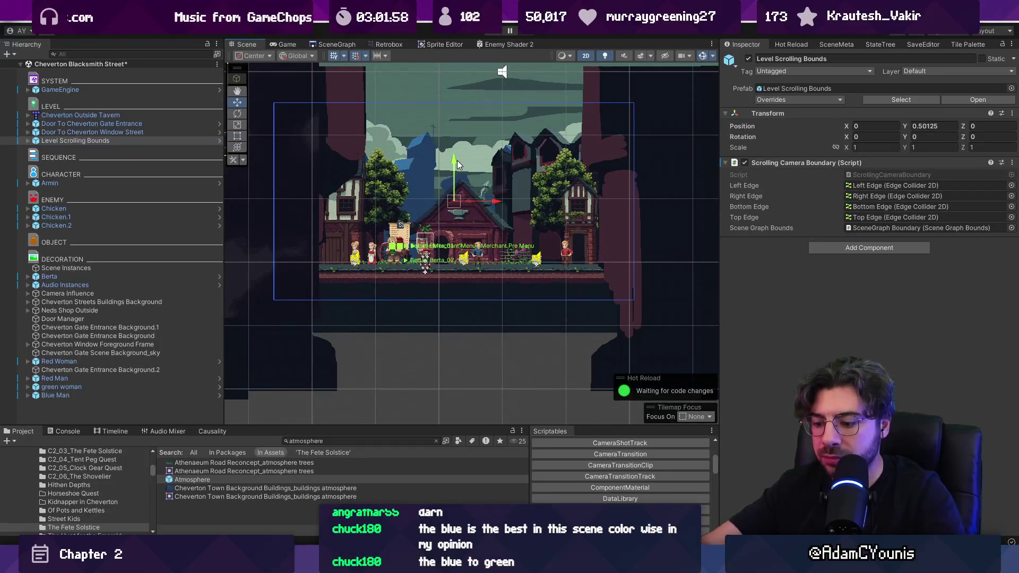
Play the scene and walk the character right to check the camera bounds
key("ctrl+p")
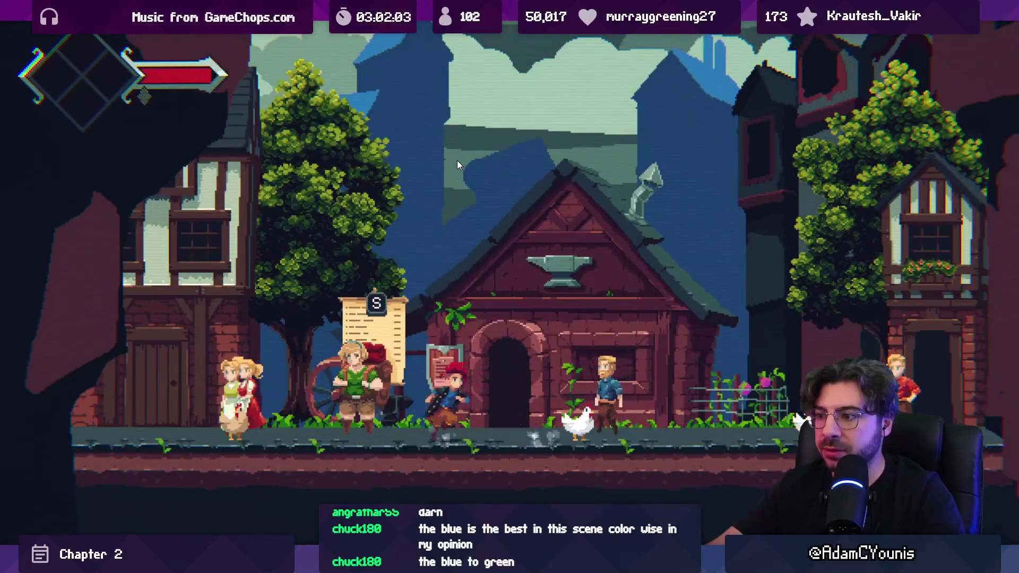
key("Right")
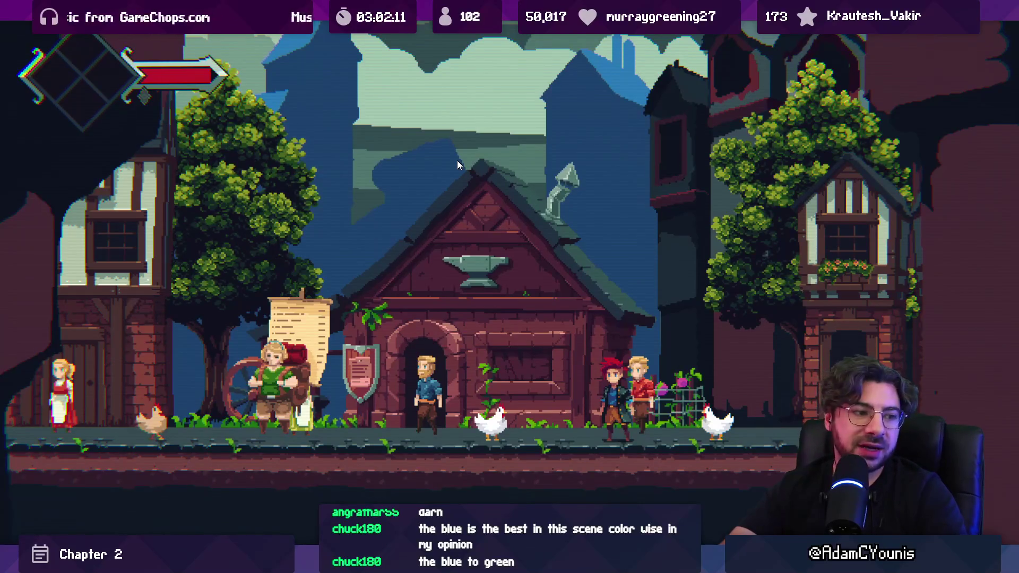
key("shift+space")
left_click(491, 31)
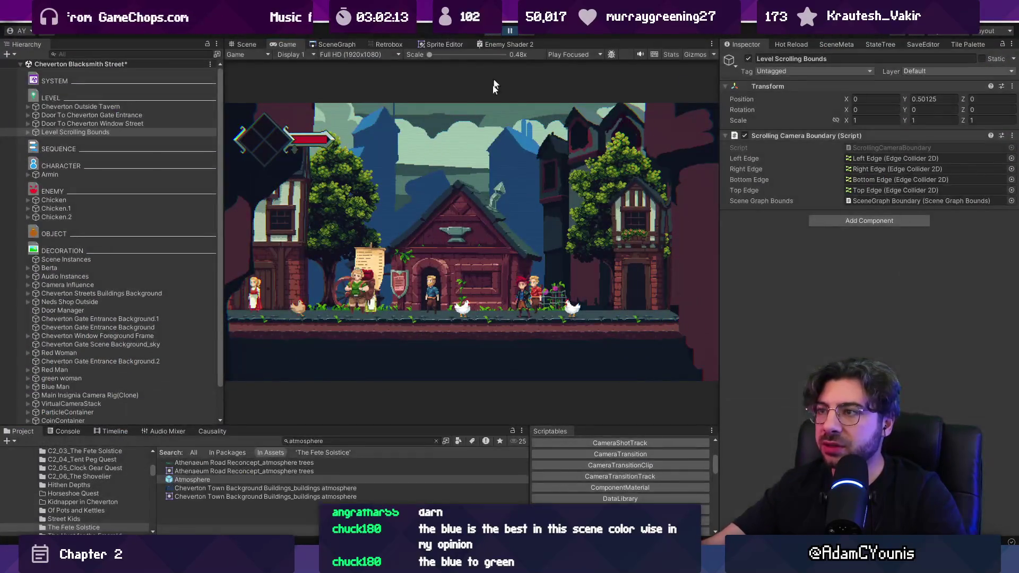
Narrow the Cheverton Window Foreground Frame horizontally to X scale 0.58
left_click(245, 44)
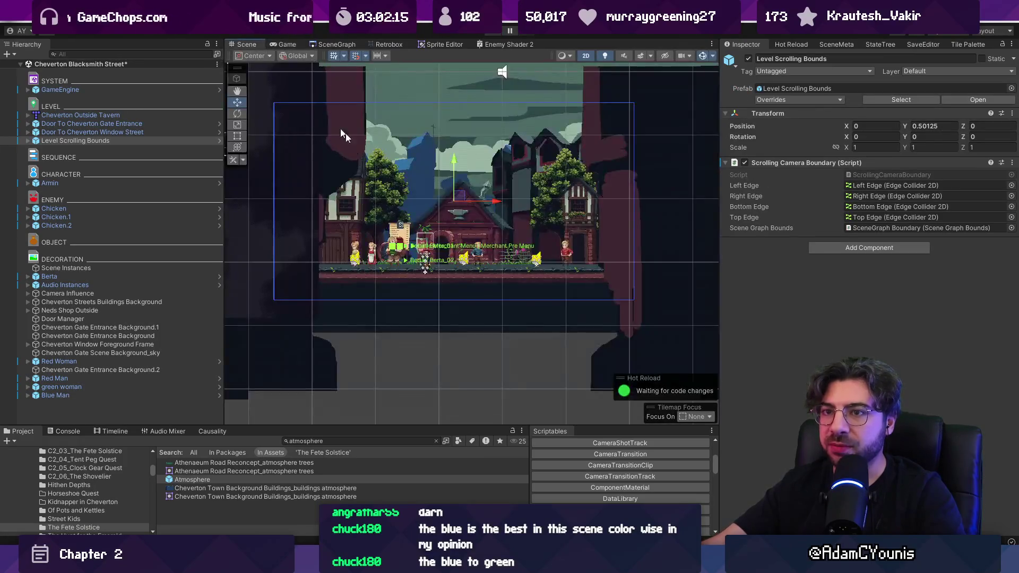
scroll(350, 148, "down", 5)
scroll(364, 188, "down", 2)
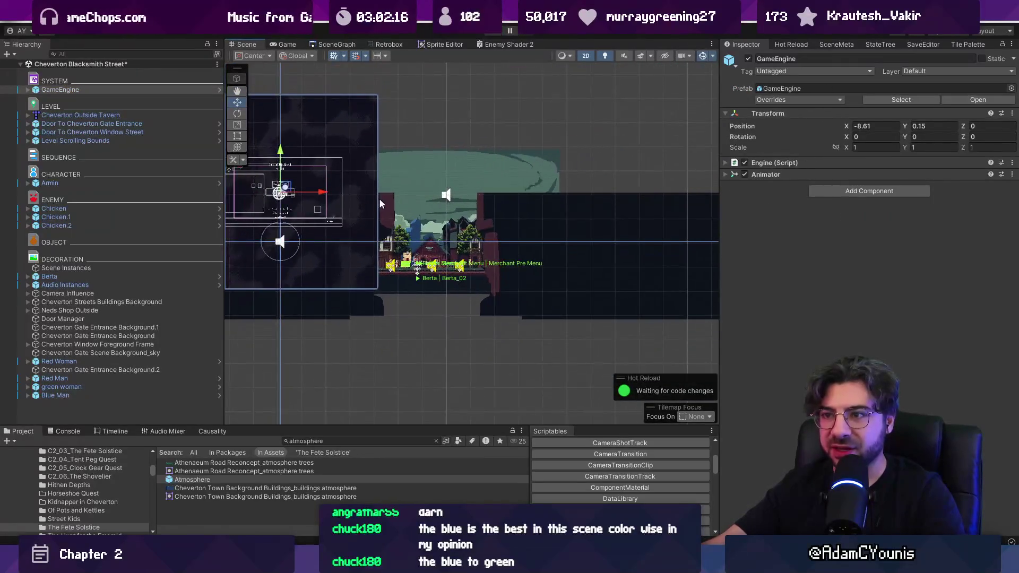
left_click(387, 200)
left_click(484, 245)
left_click(516, 300)
key("Right")
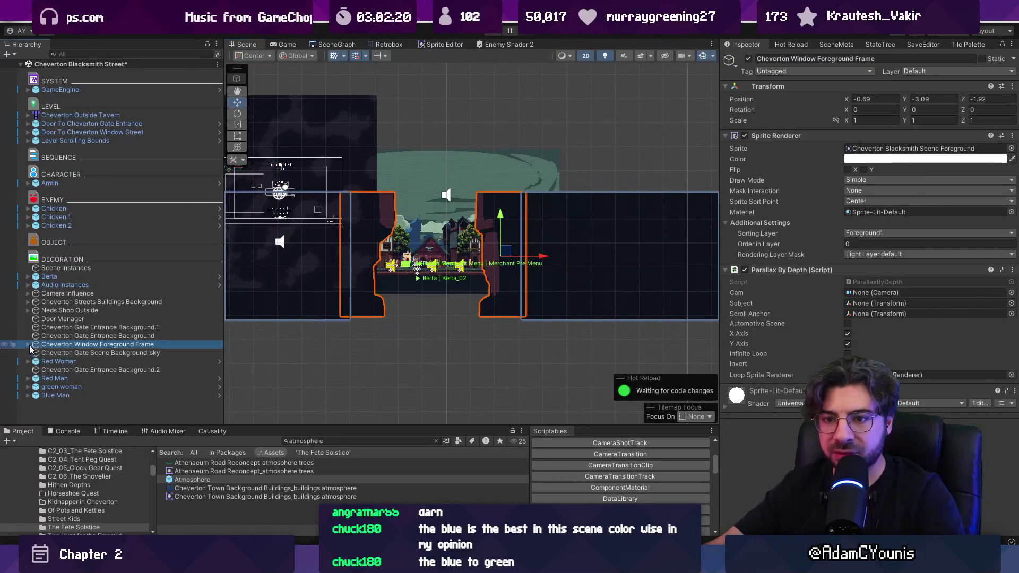
left_click(53, 353)
left_click(78, 361)
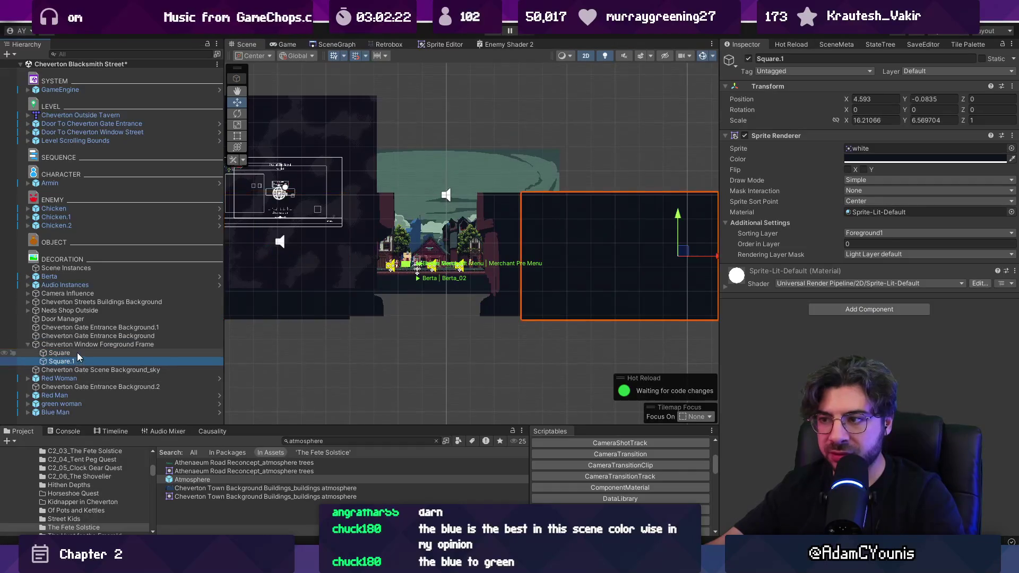
key("Left")
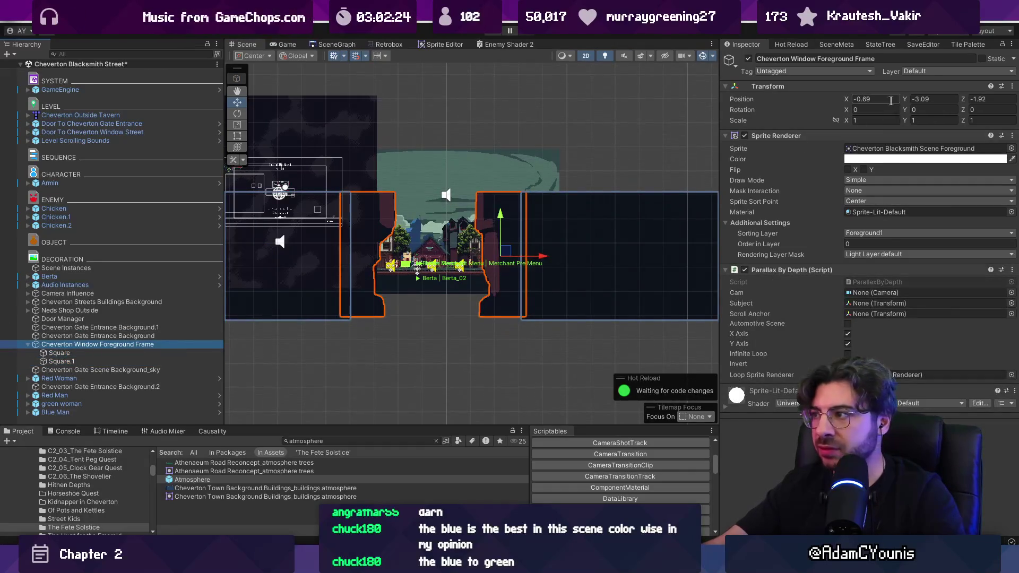
left_click_drag(847, 123, 839, 123)
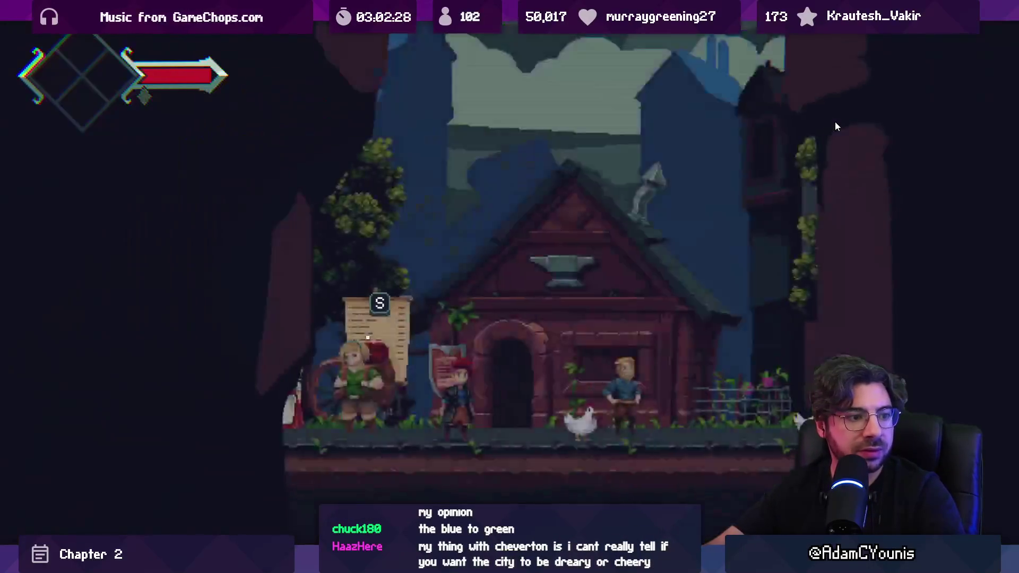
key("Left")
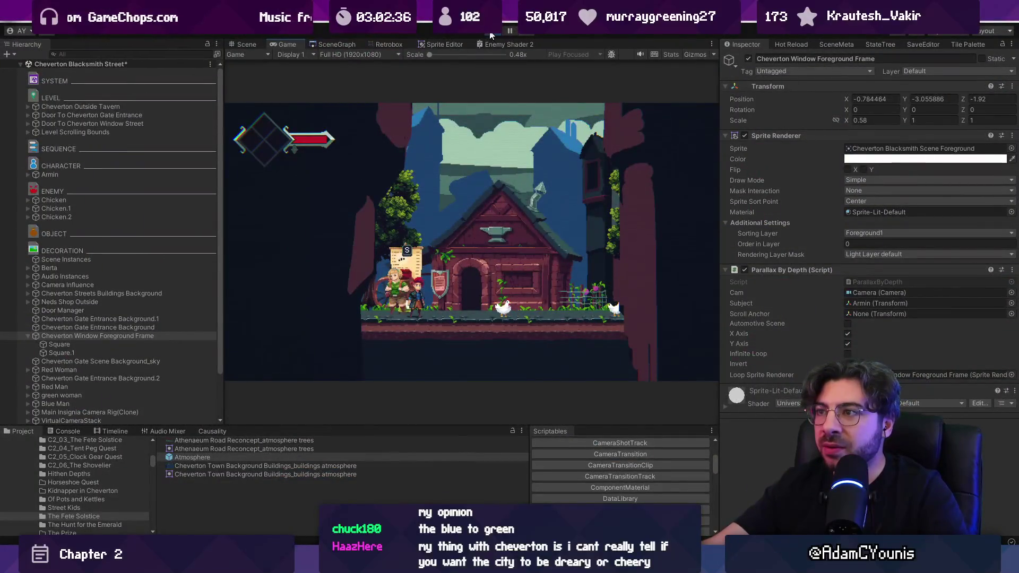
key("ctrl+p")
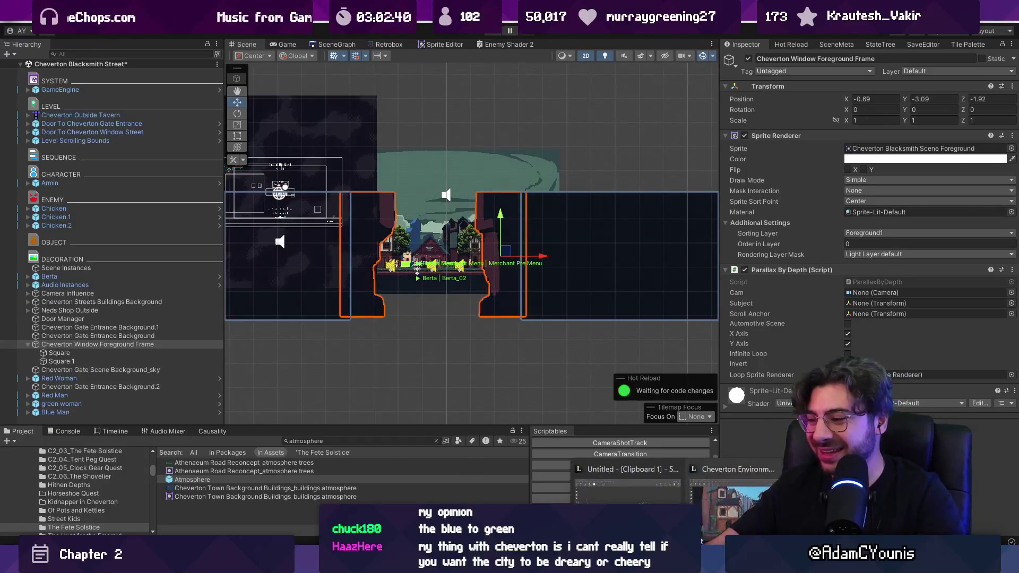
key("alt+Tab")
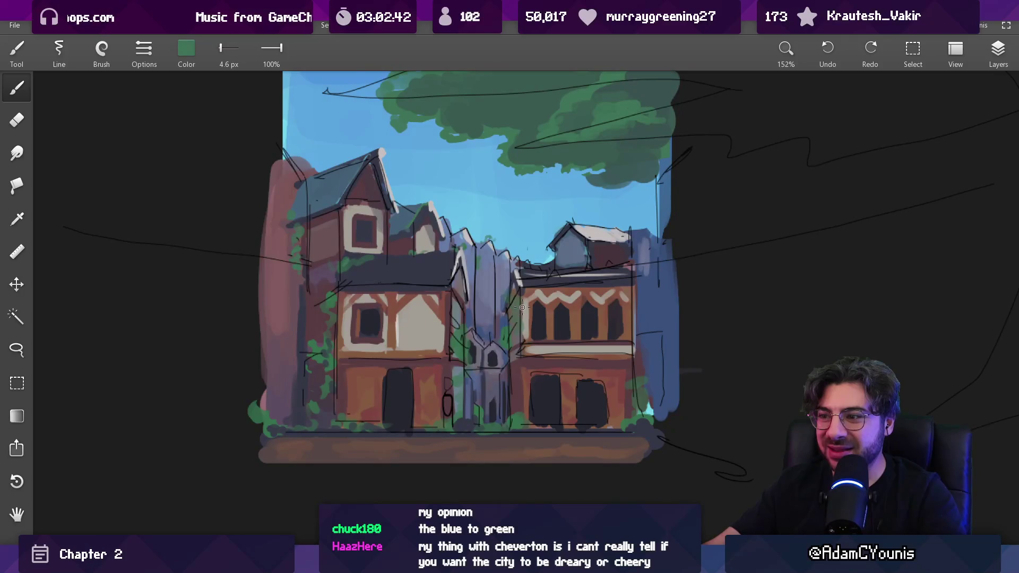
scroll(522, 307, "up", 2)
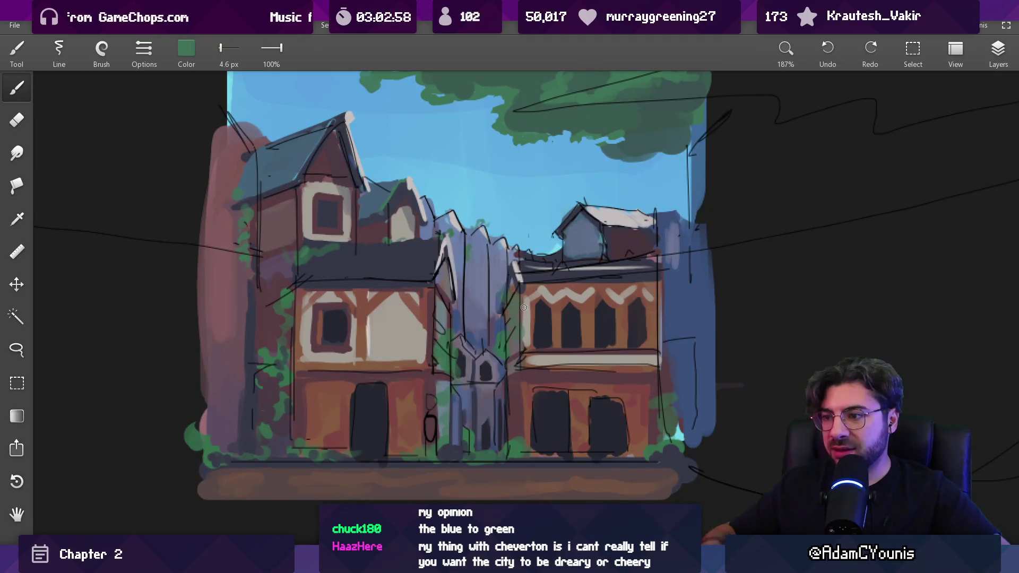
scroll(436, 292, "down", 3)
left_click_drag(417, 209, 416, 249)
scroll(416, 264, "up", 3)
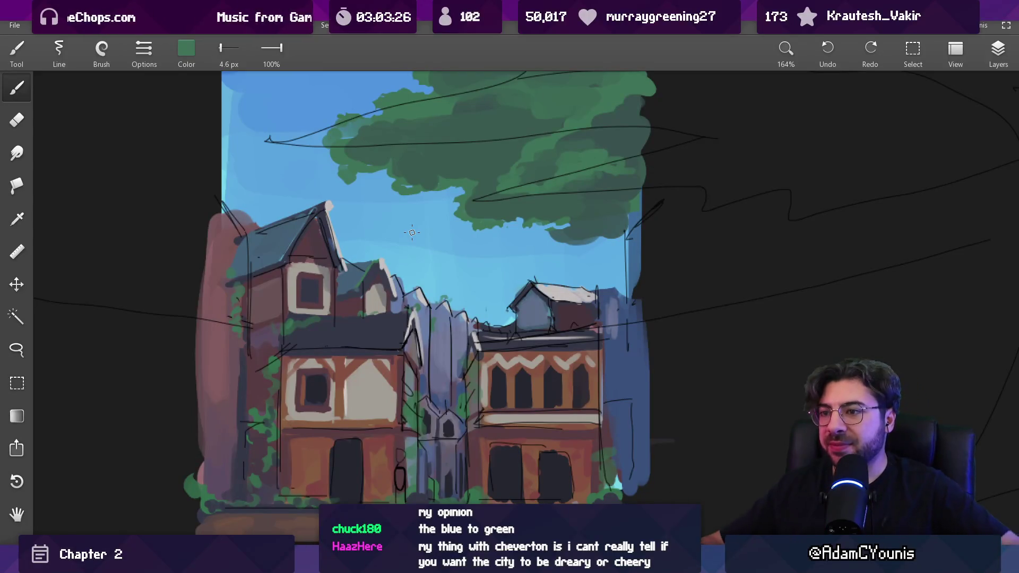
scroll(411, 233, "down", 5)
scroll(403, 217, "up", 4)
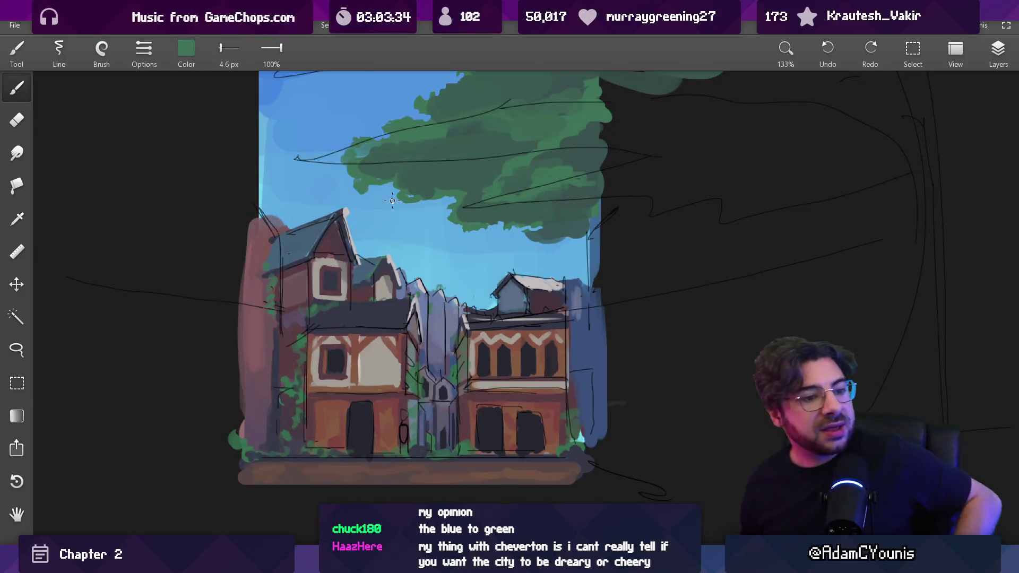
scroll(449, 308, "down", 5)
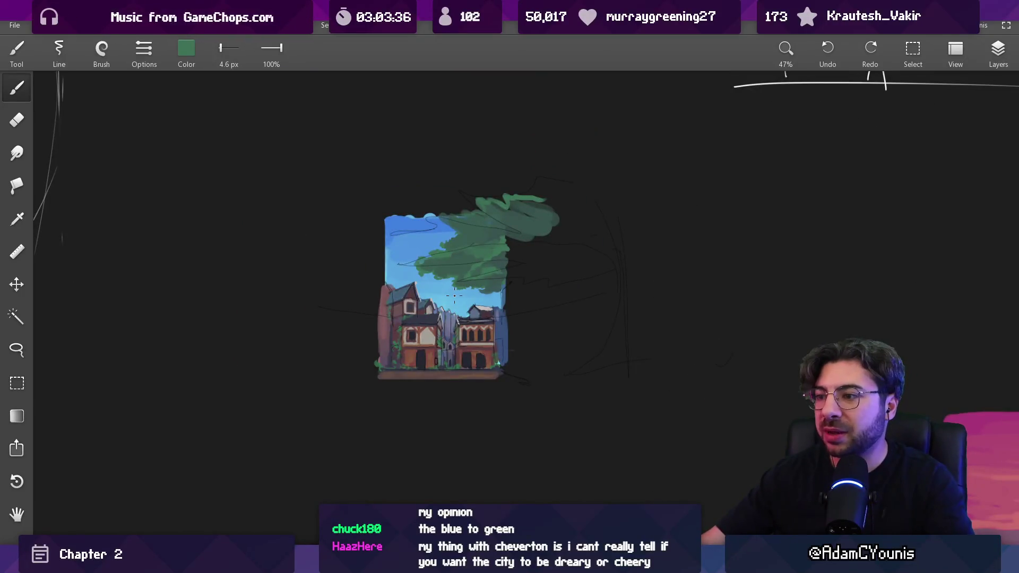
scroll(454, 296, "up", 5)
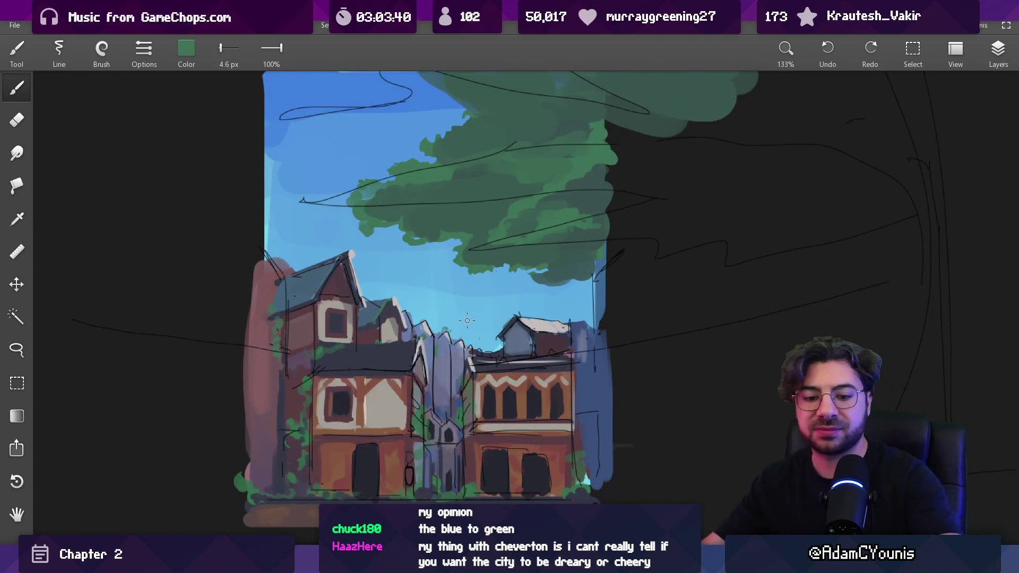
scroll(422, 320, "down", 1)
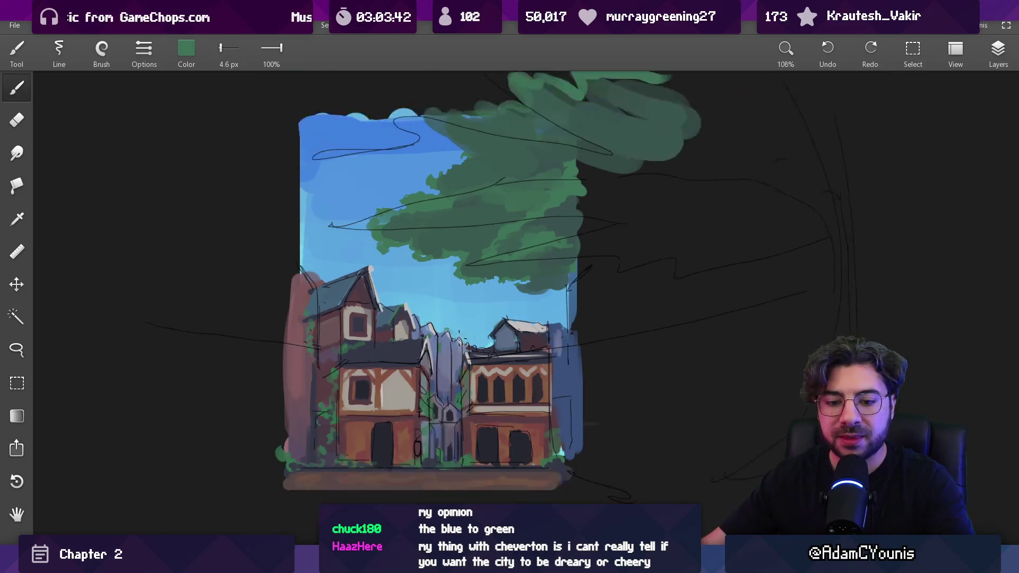
scroll(447, 334, "down", 2)
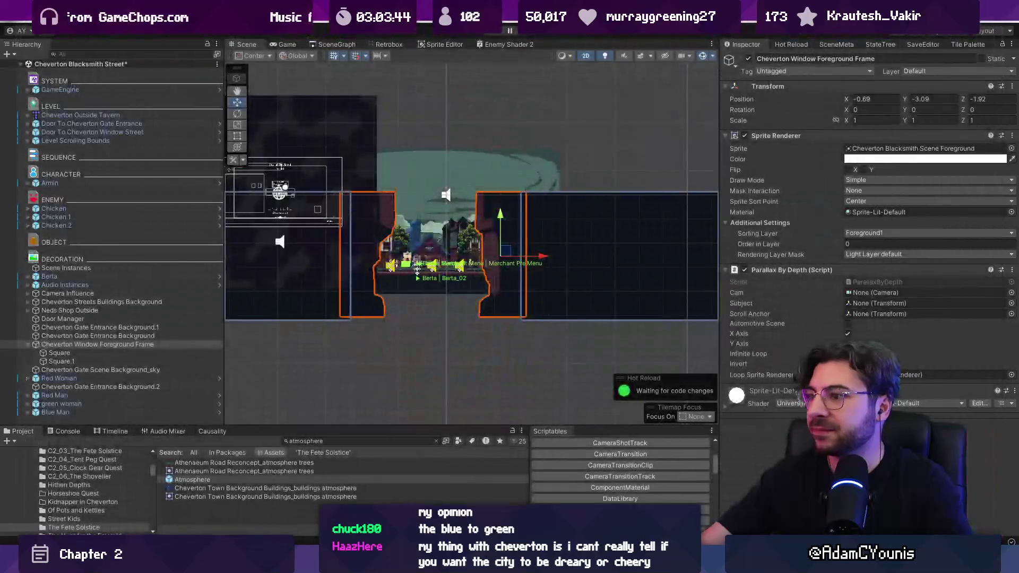
Save the modified Cheverton Blacksmith Street scene and switch to the Fork git client
scroll(424, 235, "up", 5)
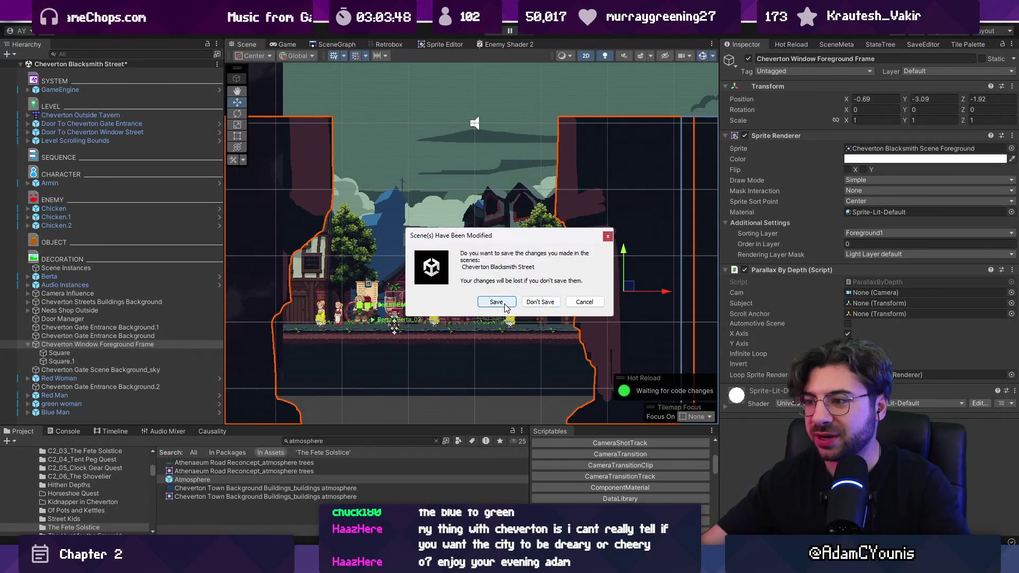
left_click(504, 305)
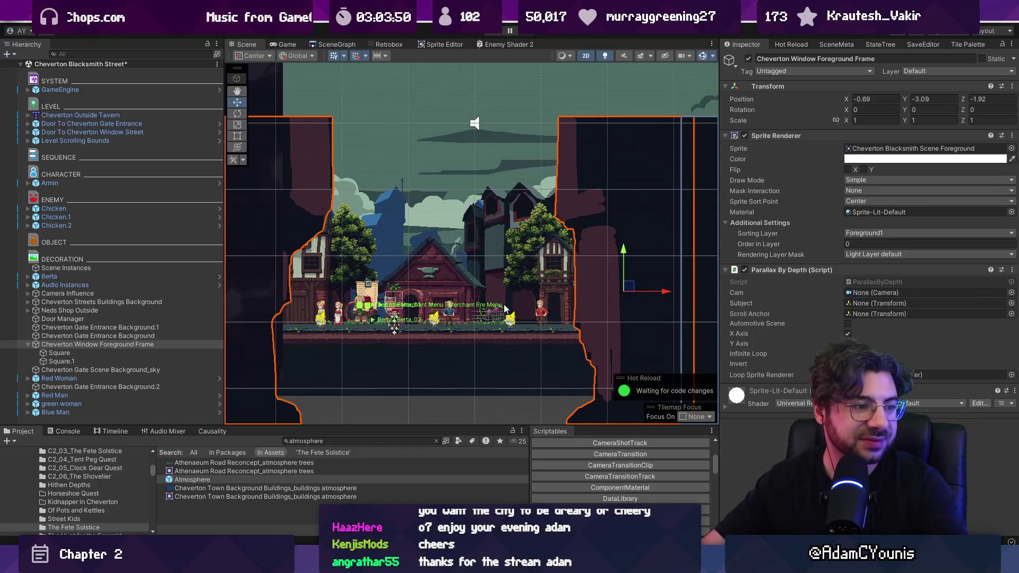
key("alt+Tab")
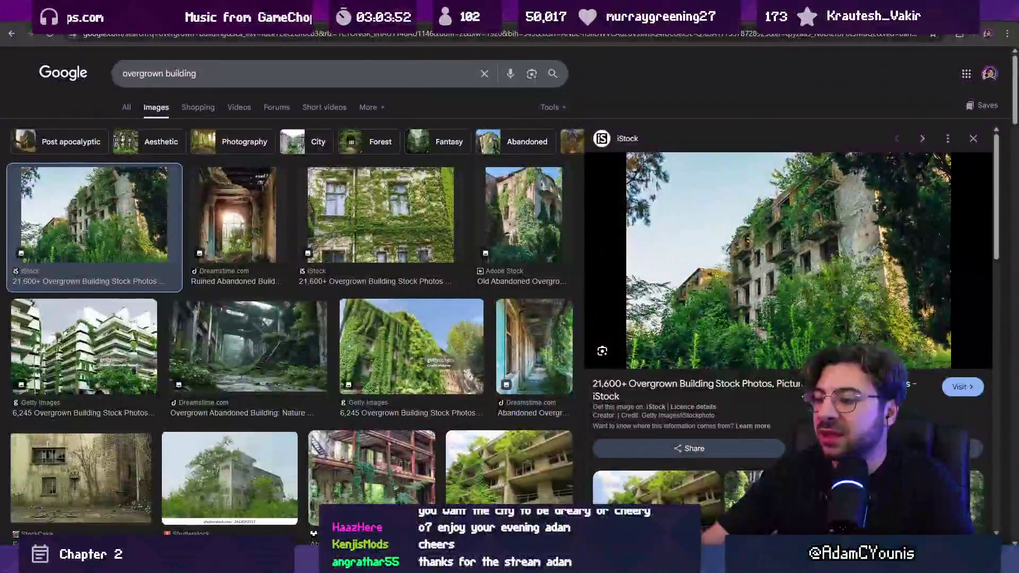
key("alt+Tab")
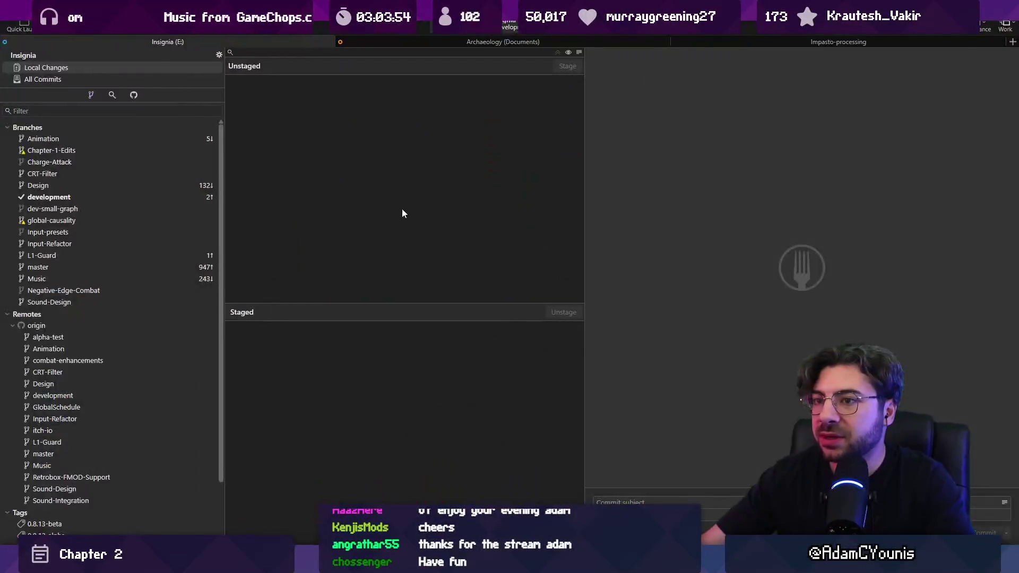
Close the unsaved sprite in the pixel-art editor without saving
scroll(378, 196, "down", 10)
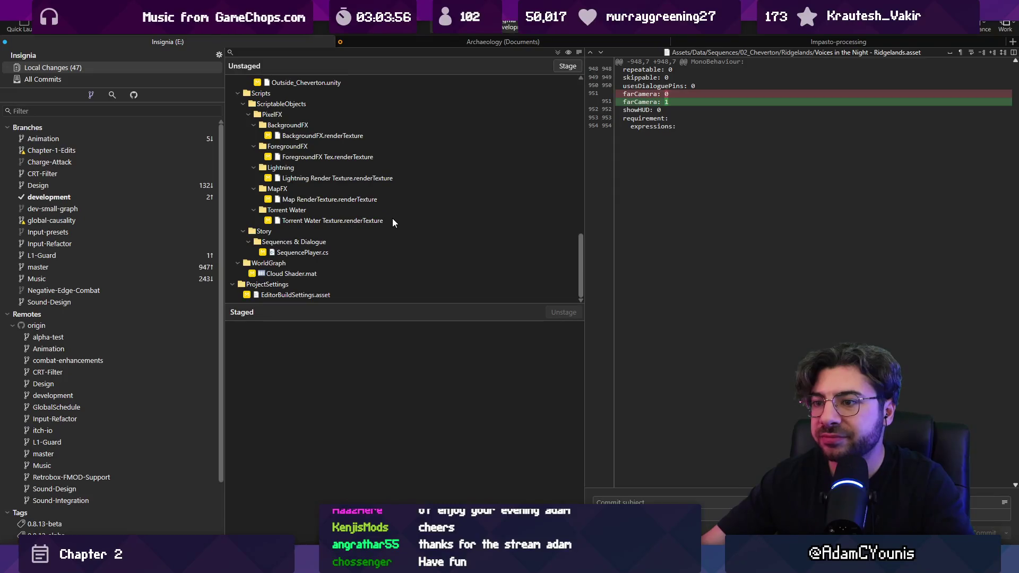
key("alt+Tab")
key("ctrl+w")
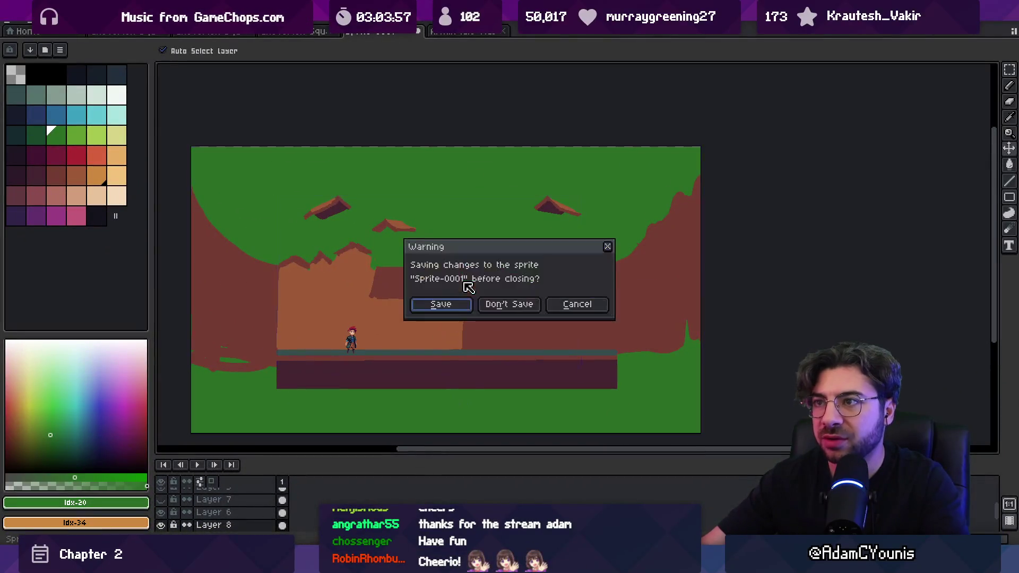
left_click(501, 304)
key("alt+Tab")
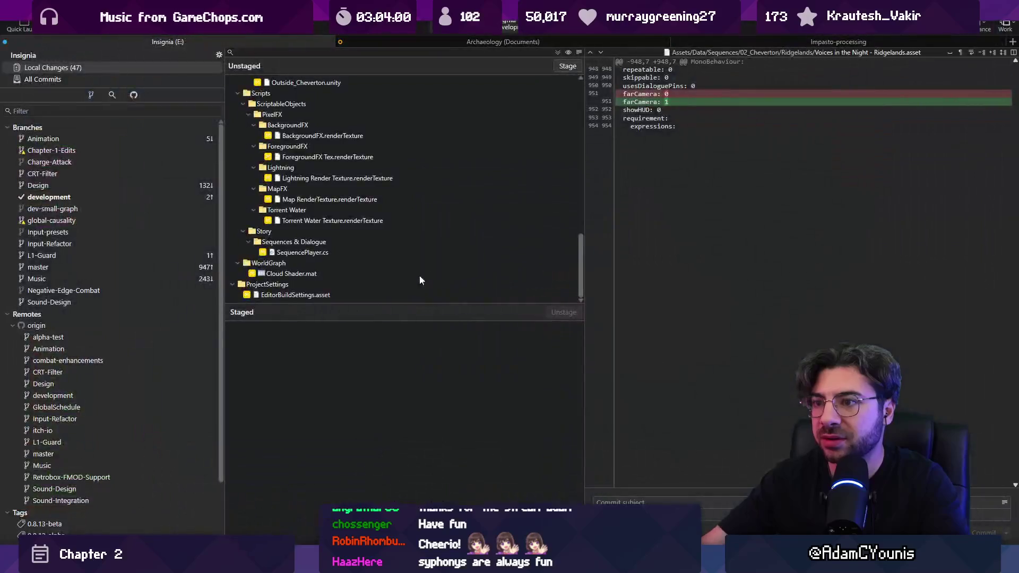
Discard changes to the five render-texture files from Torrent Water up to BackgroundFX
left_click(343, 221)
left_click(355, 135, "shift")
key("Delete")
key("Return")
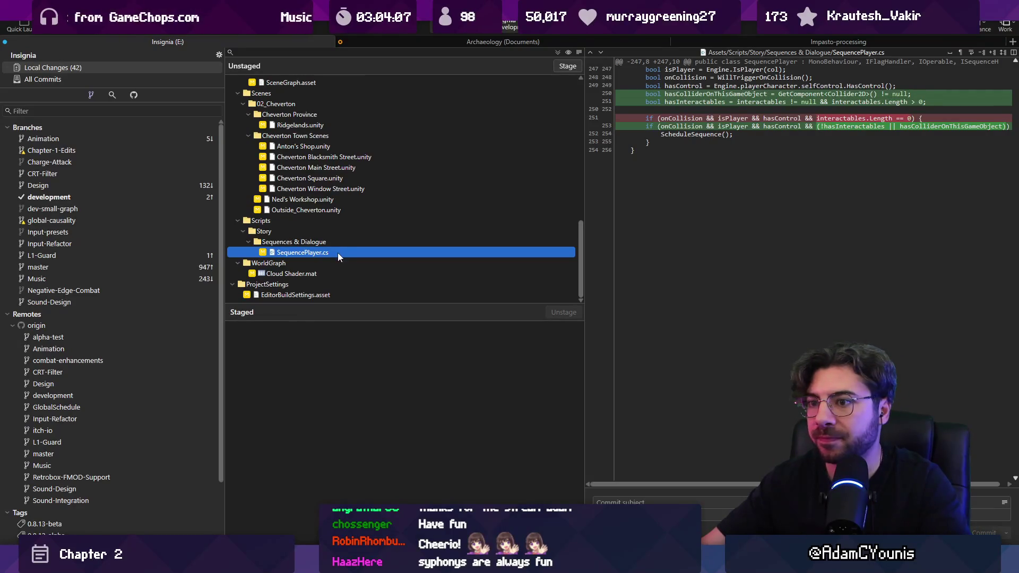
Stage all remaining changes in the Insignia repository
left_click(557, 43)
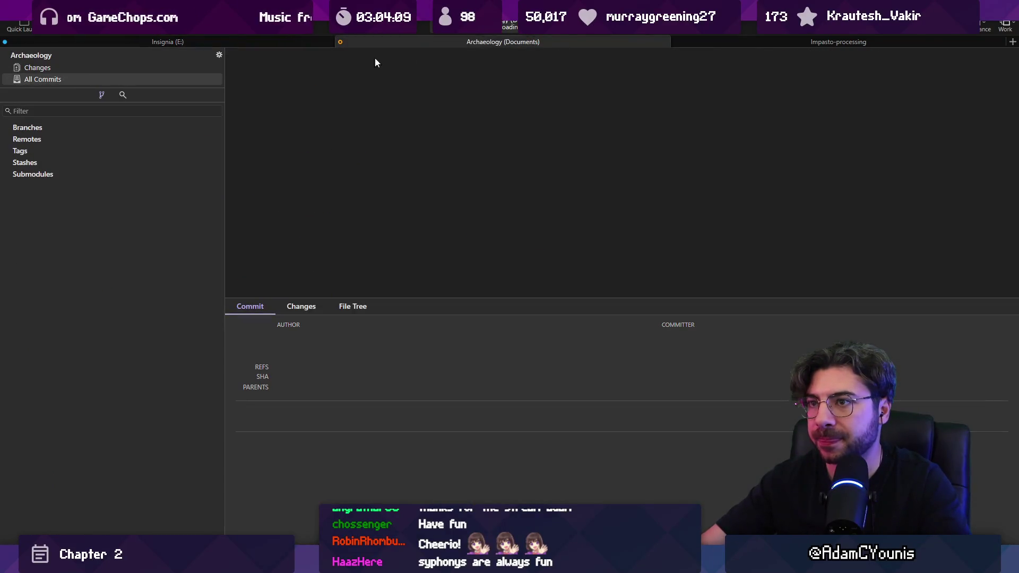
left_click(269, 42)
scroll(390, 139, "up", 5)
scroll(390, 139, "up", 8)
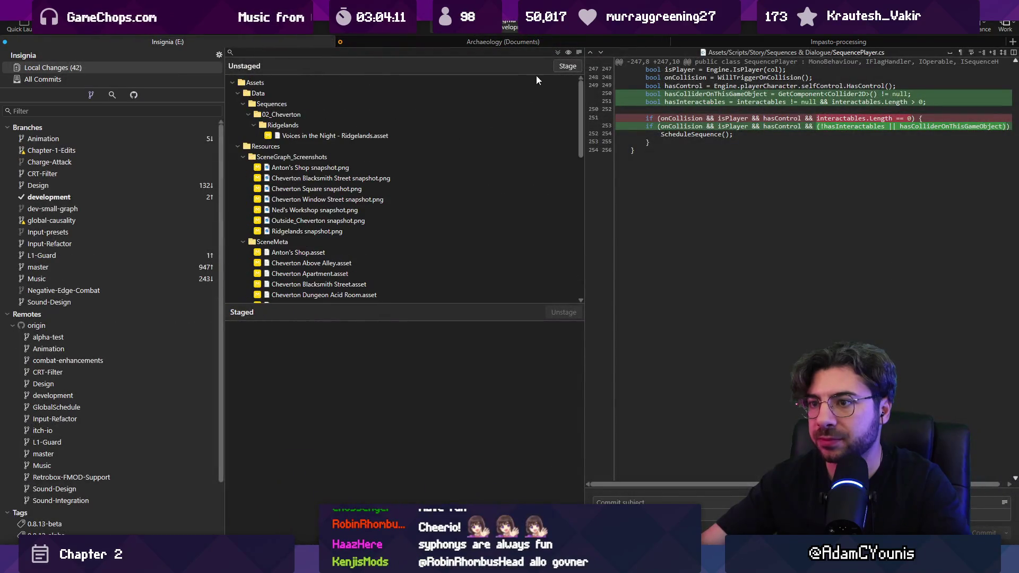
left_click(565, 66)
Commit the staged changes as 'Updates sequence player and cheverton location'
type("UP")
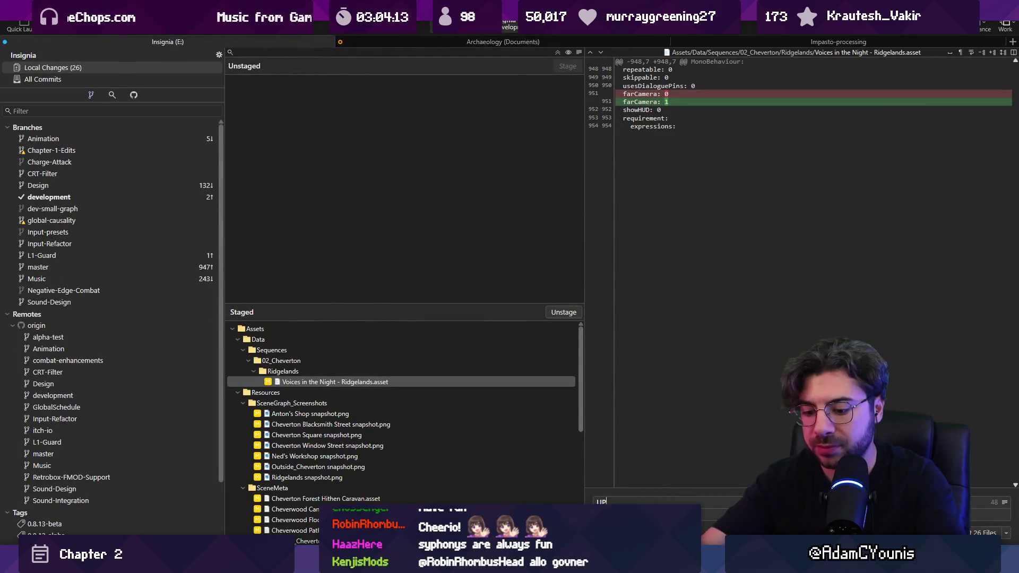
type("datesUp")
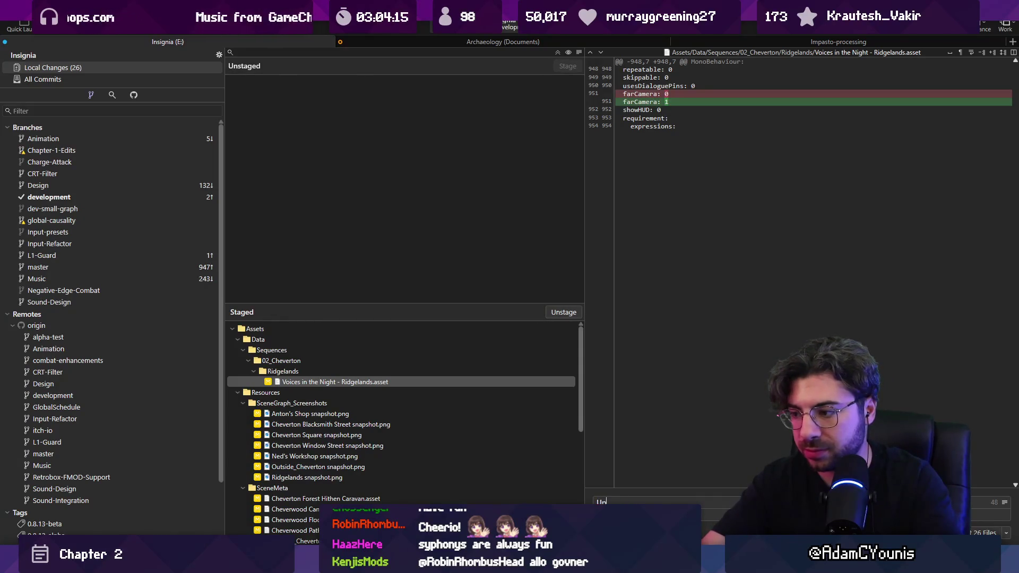
type("dtaquence")
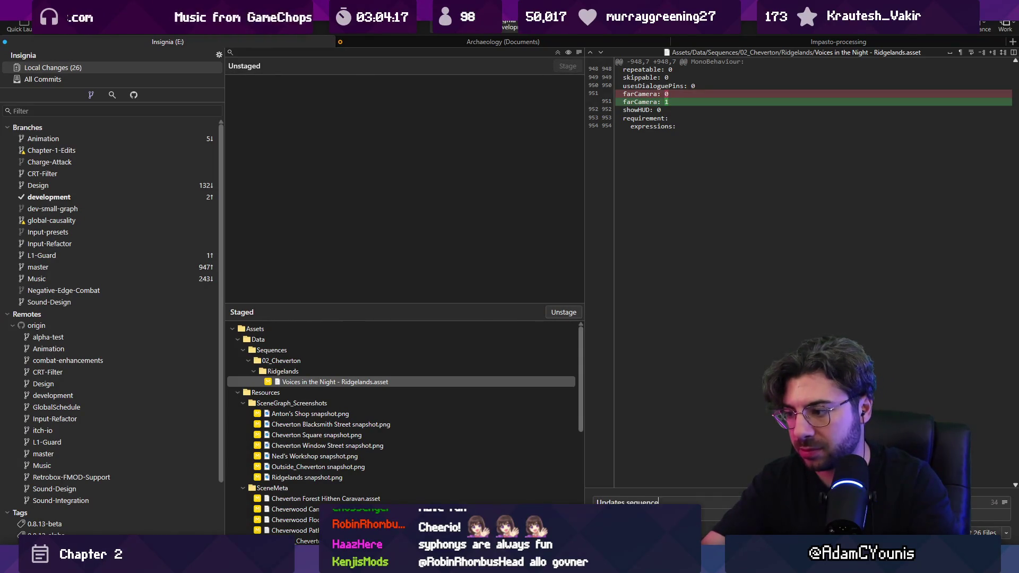
key("BackSpace")
key("BackSpace")
key("BackSpace")
type("laye")
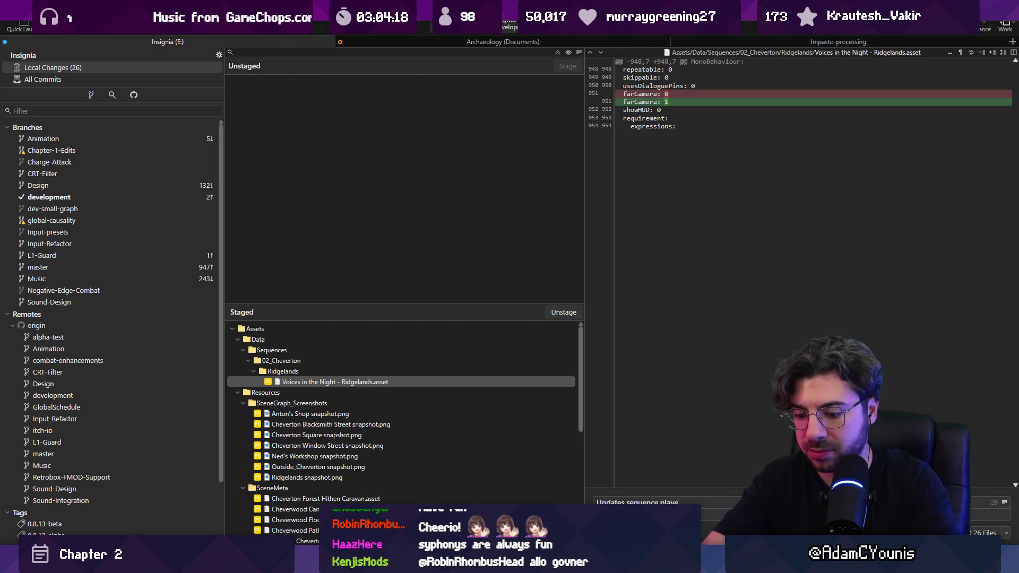
type("r and heverton location")
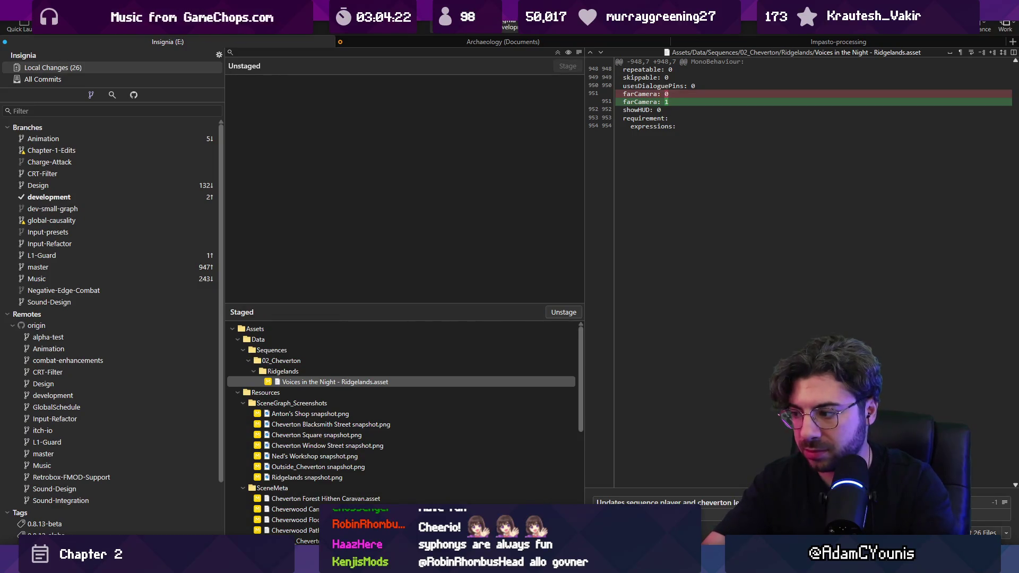
key("ctrl+Return")
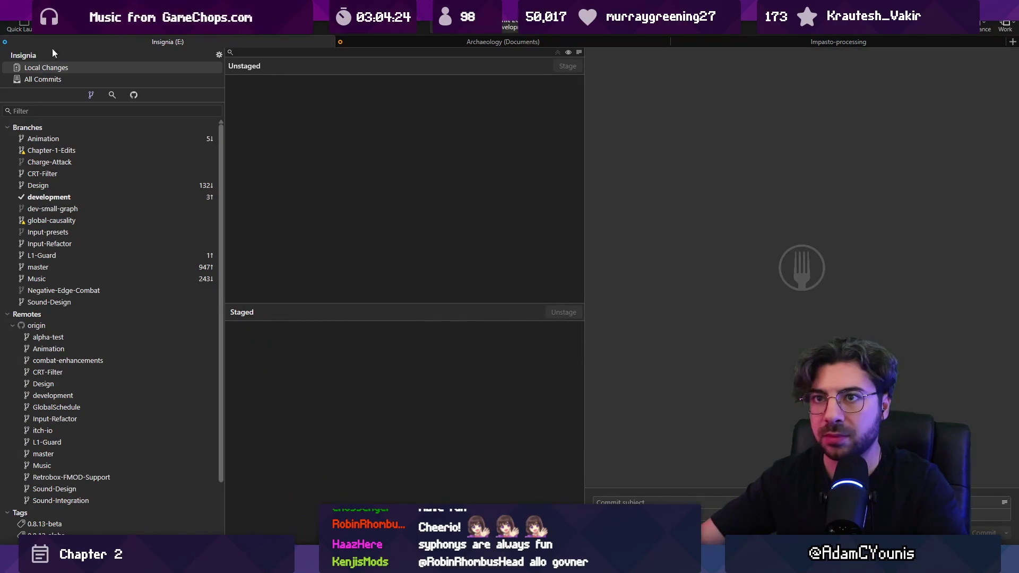
Push the new commit to the remote
left_click(106, 26)
left_click(574, 307)
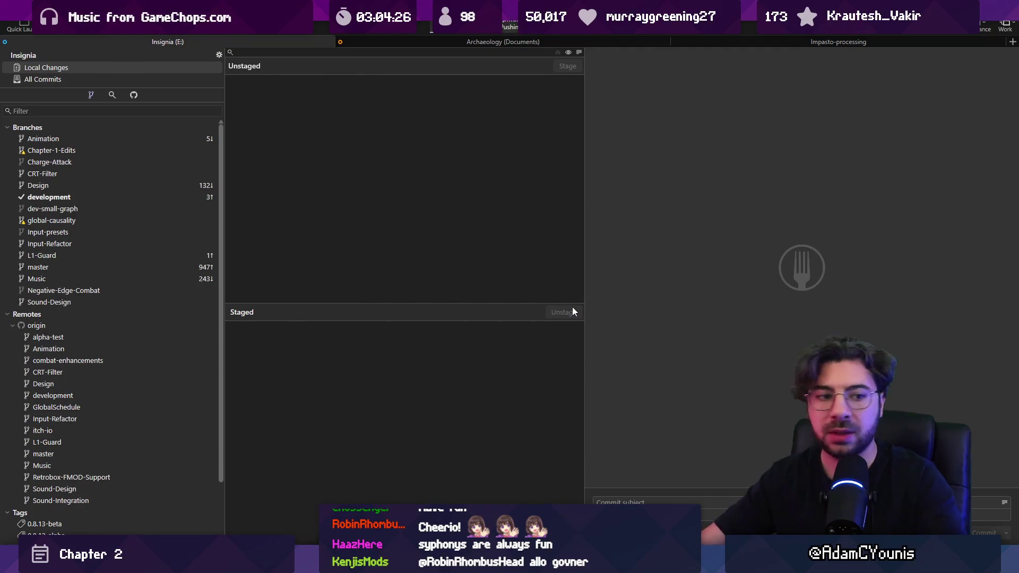
key("super")
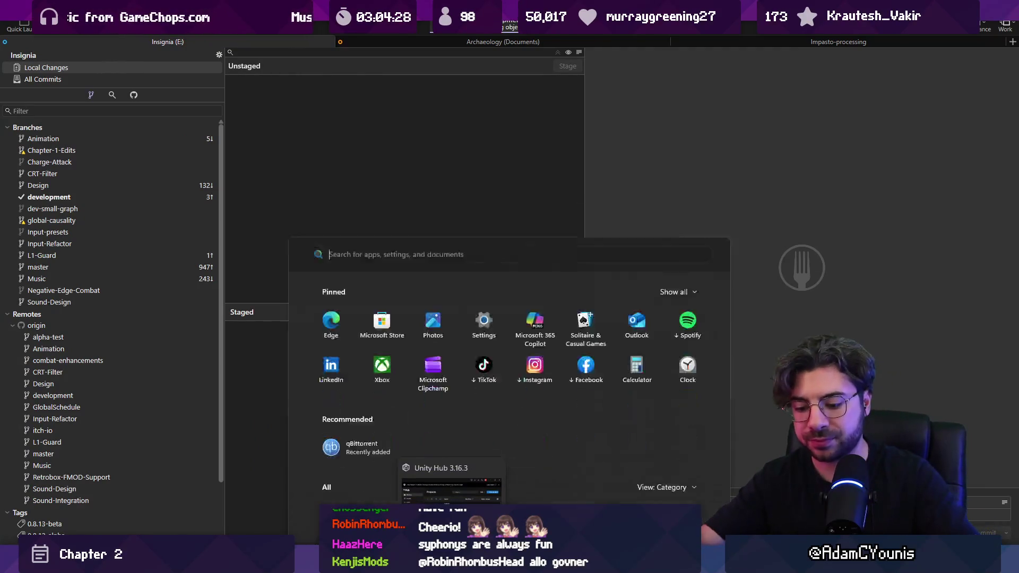
Launch Google Chrome from the Start search
type("chrt")
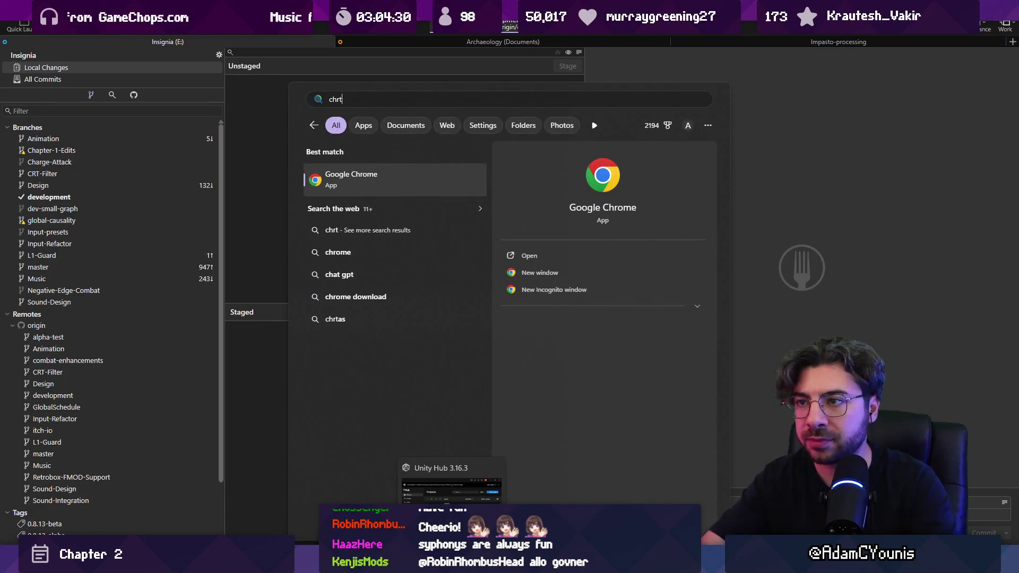
key("Return")
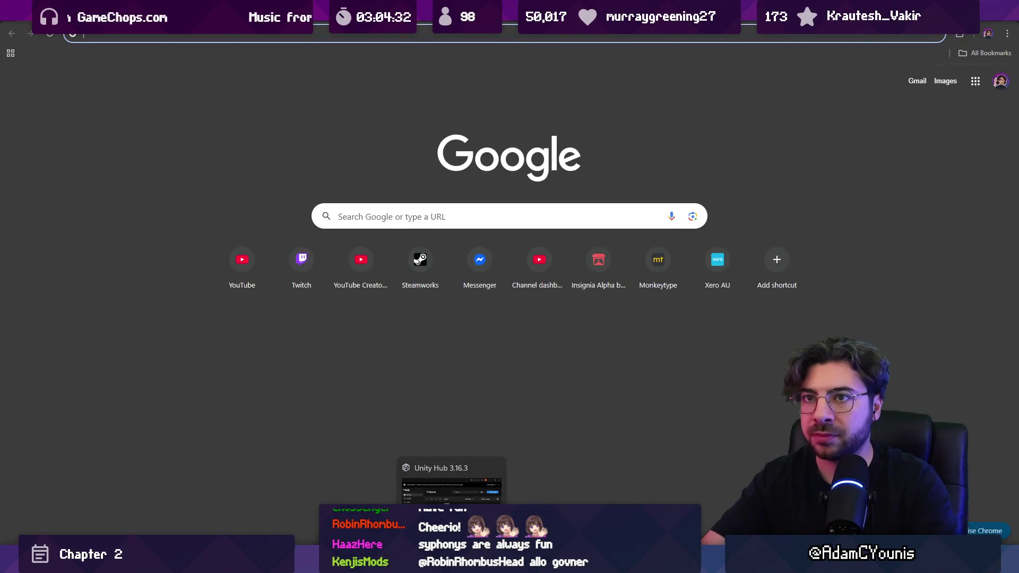
Load Twitch's Software and Game Development category and browse the live channels
type("twit")
key("Return")
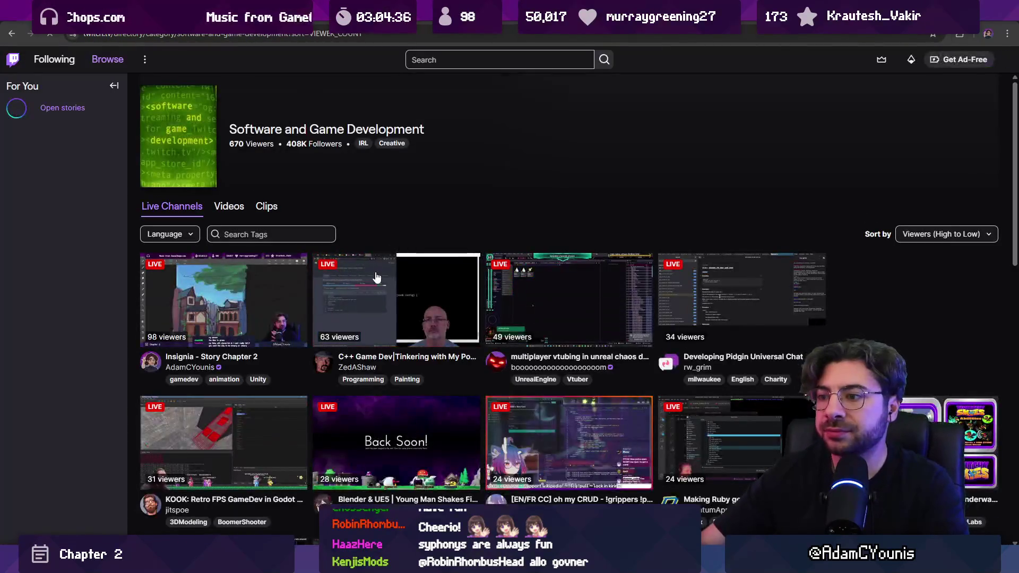
scroll(485, 310, "down", 3)
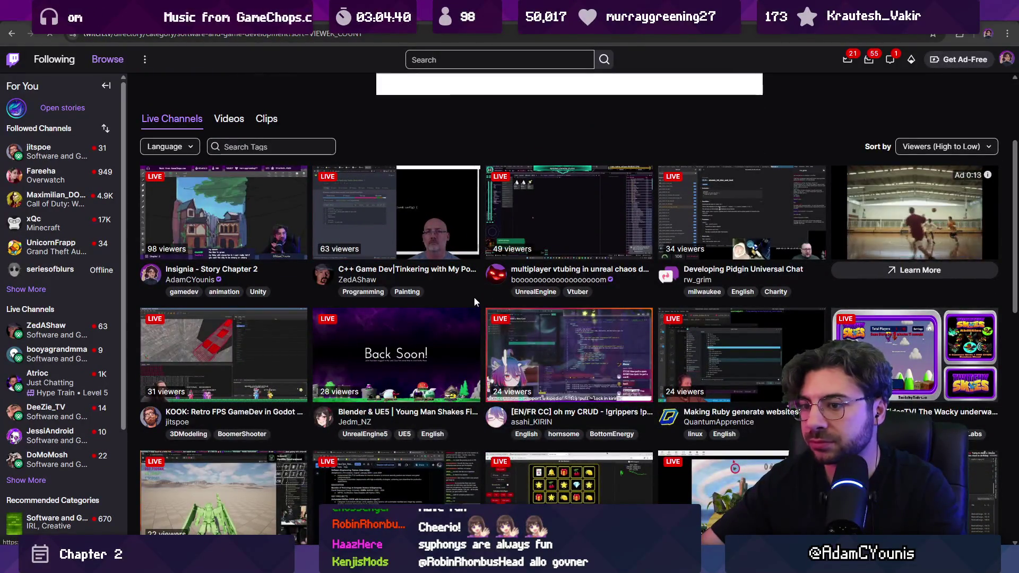
scroll(470, 302, "down", 2)
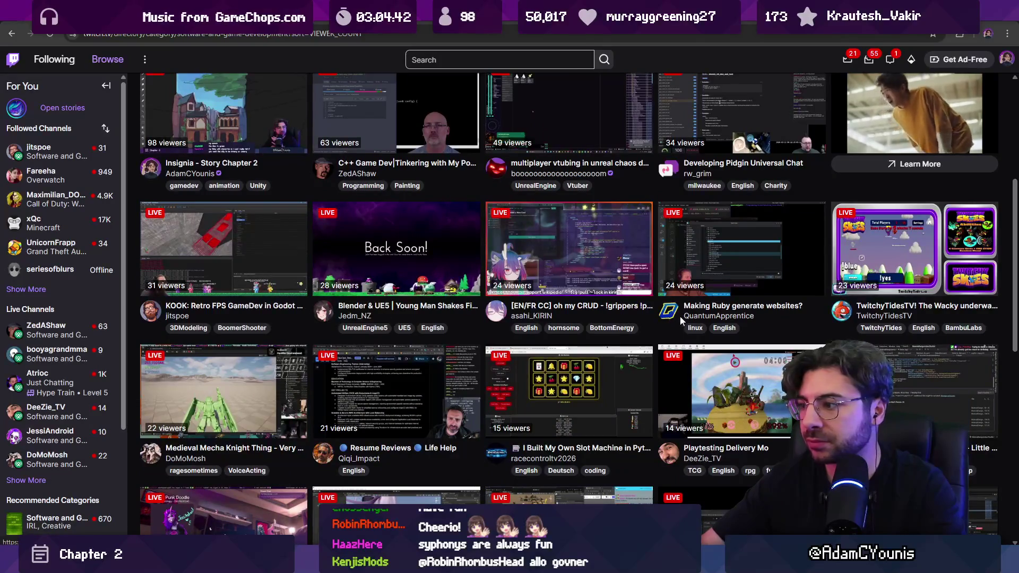